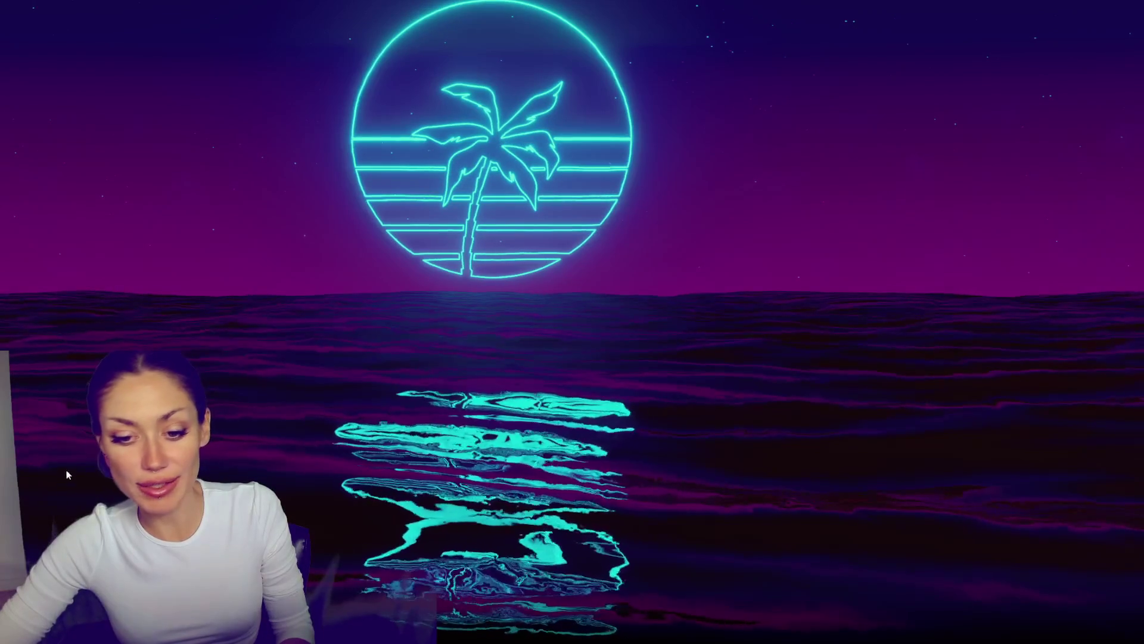
Launch Unity Hub from the Windows Start menu
click(24, 482)
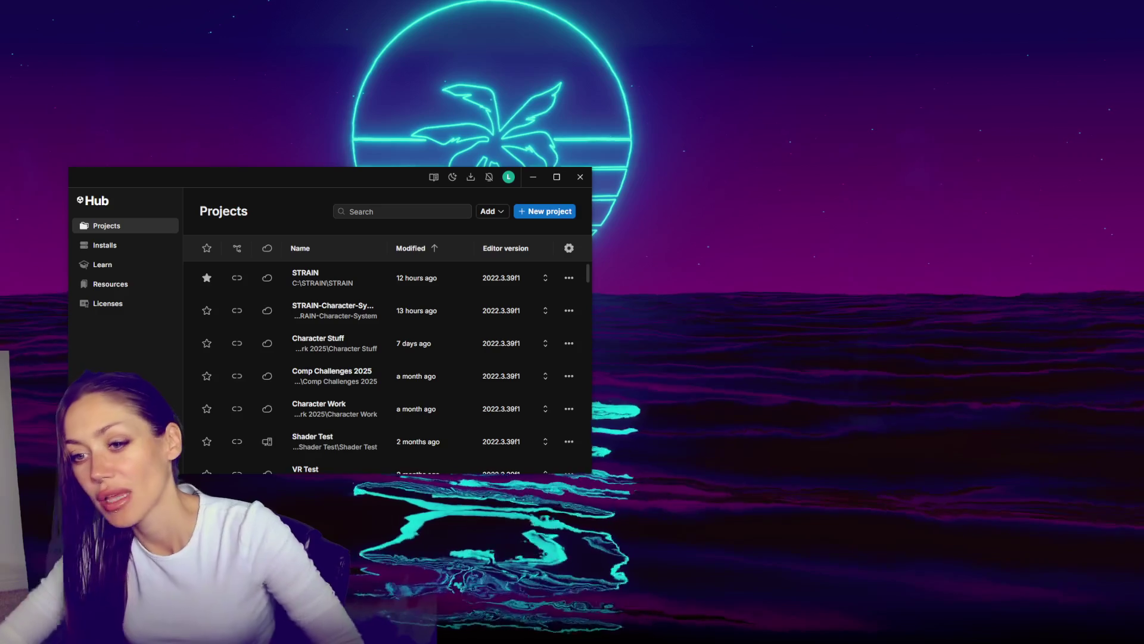
Open the STRAIN-Character-System project in the 2022.3.39f1 editor
click(358, 316)
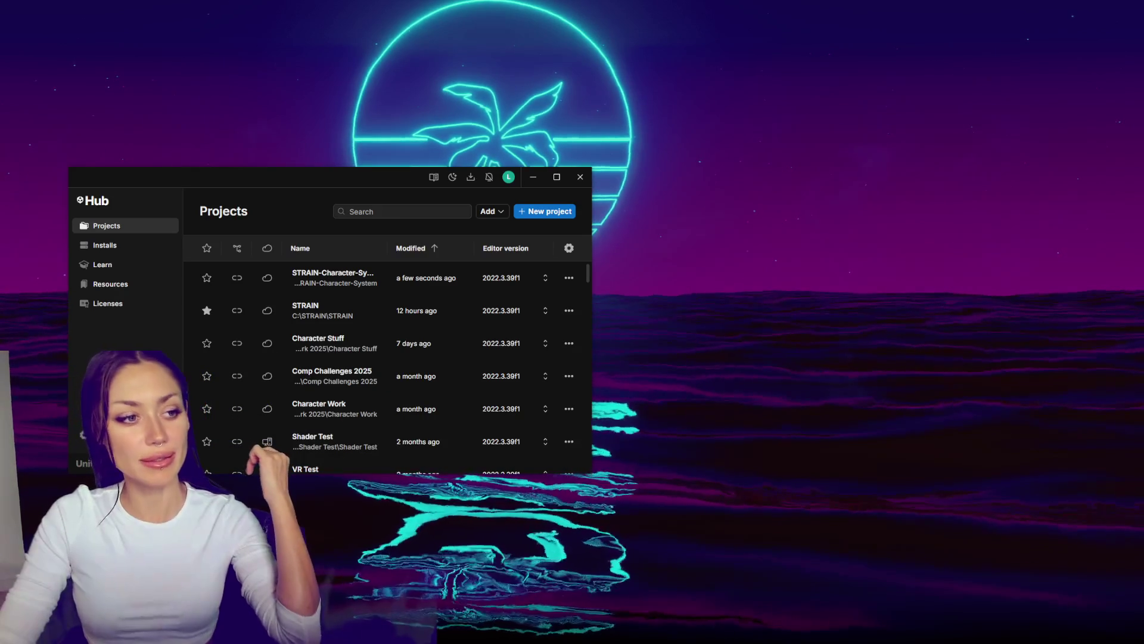
Close Unity Hub and move the Unity loading window aside while the project loads
click(580, 177)
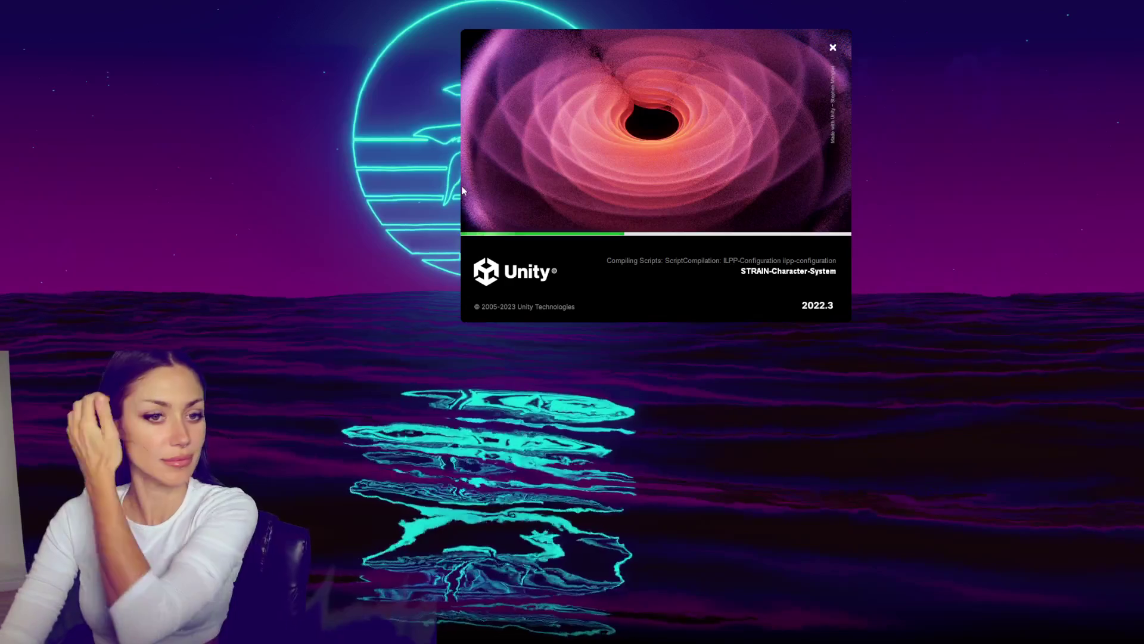
drag(492, 126, 600, 137)
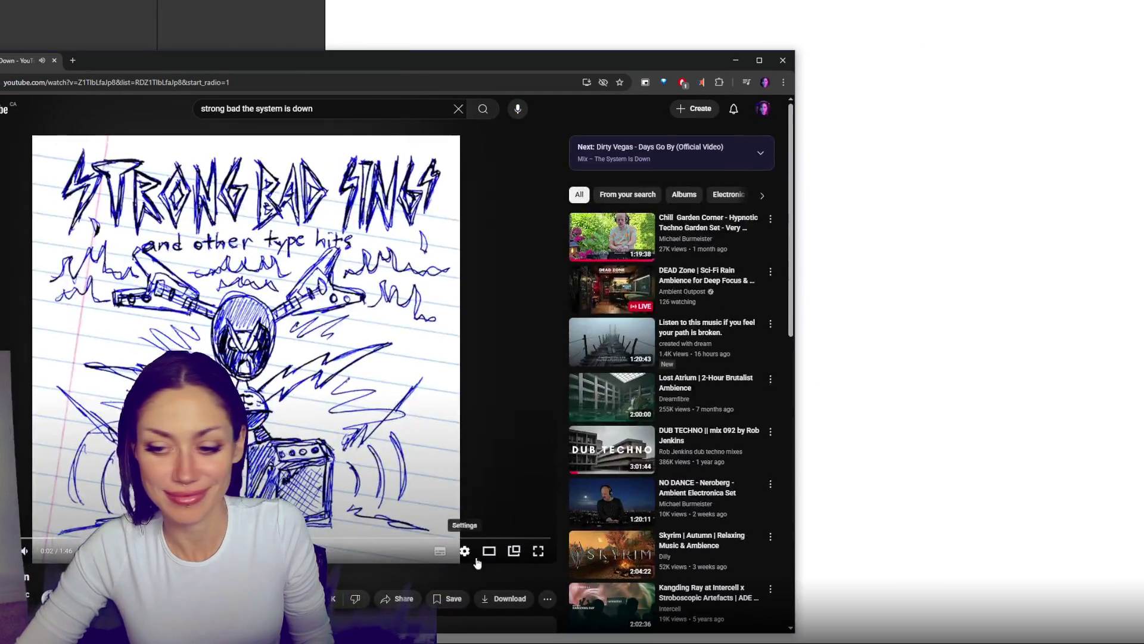
Pop the 'The System Is Down' video into a picture-in-picture player and switch back to Unity
click(511, 549)
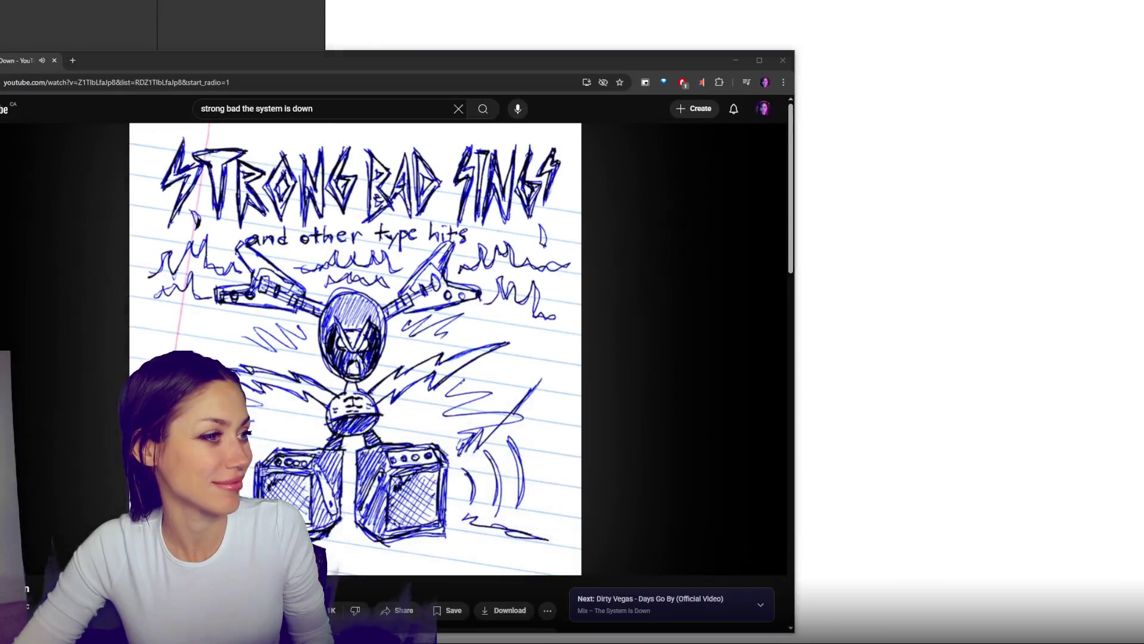
drag(325, 70, 494, 10)
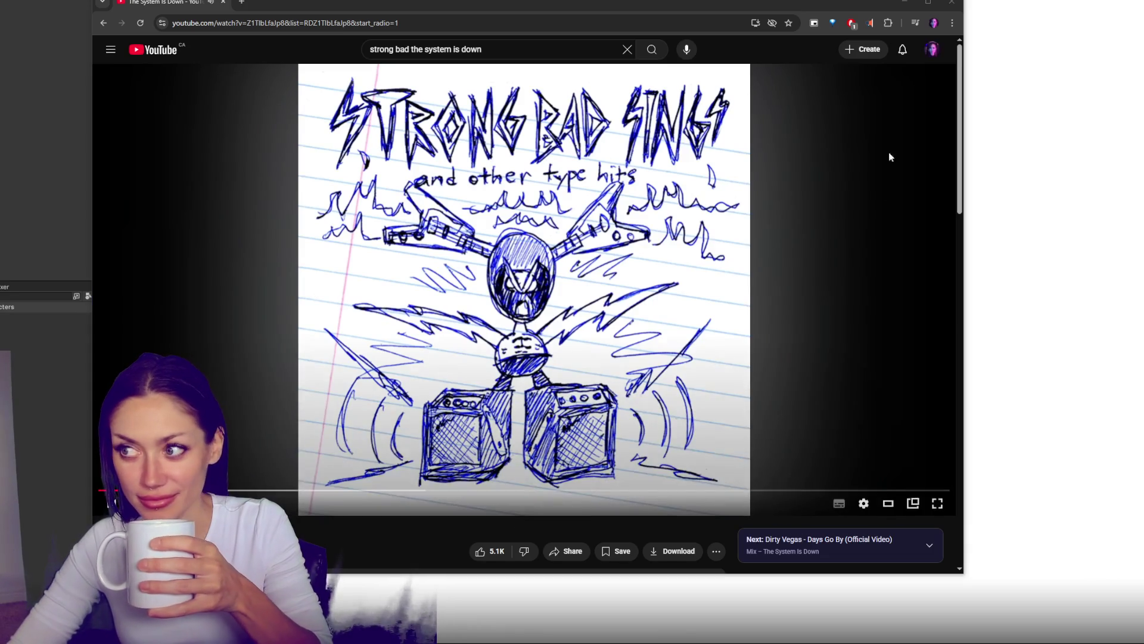
click(814, 22)
key(alt+Tab)
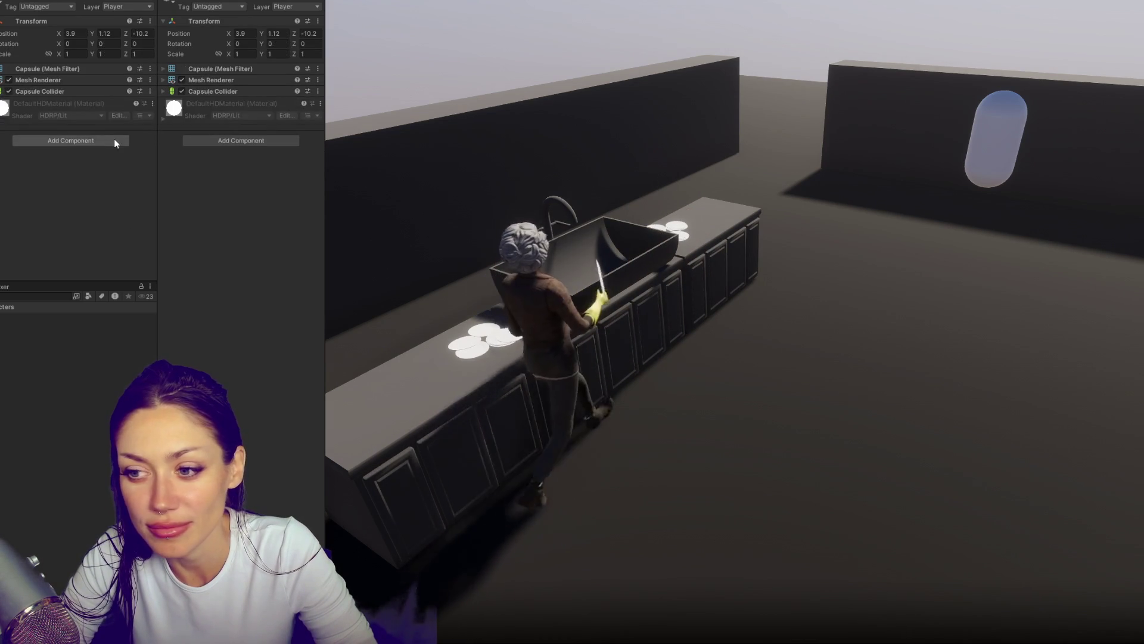
Move the capsule through Z -1.48 and -0.47, ending at X 5.55, Z -16.92
drag(322, 35, 442, 31)
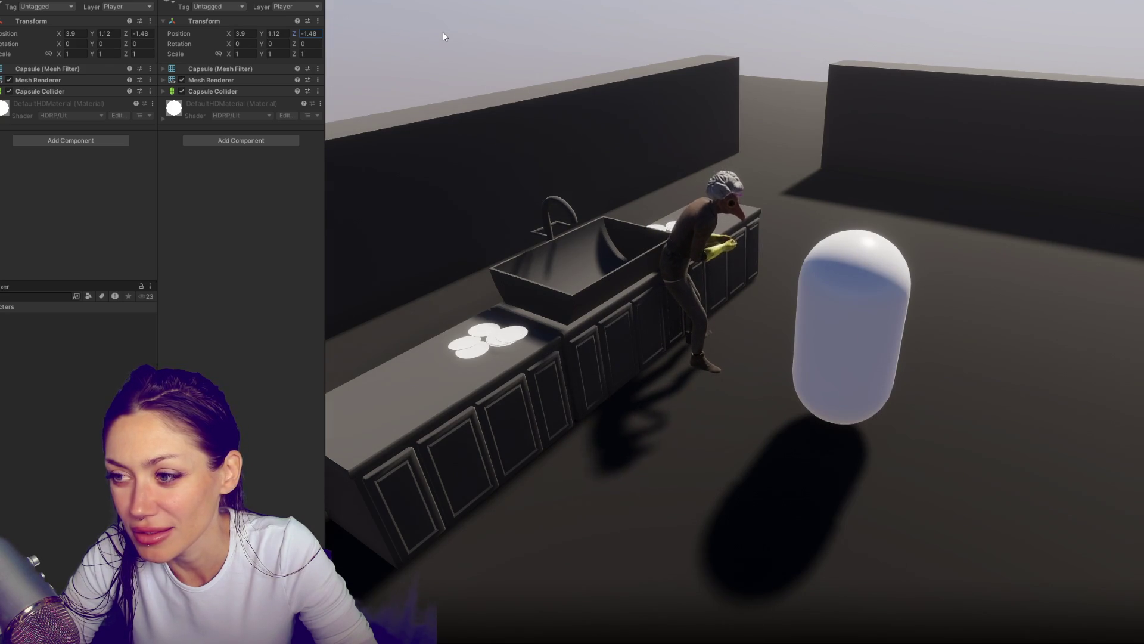
drag(442, 31, 459, 28)
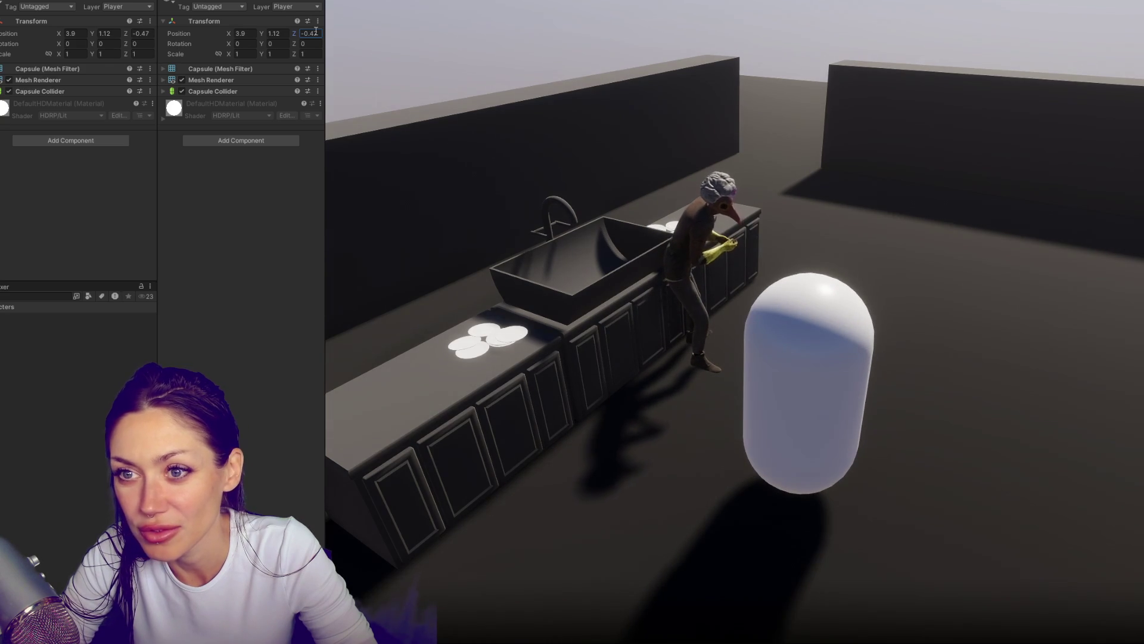
drag(233, 35, 242, 37)
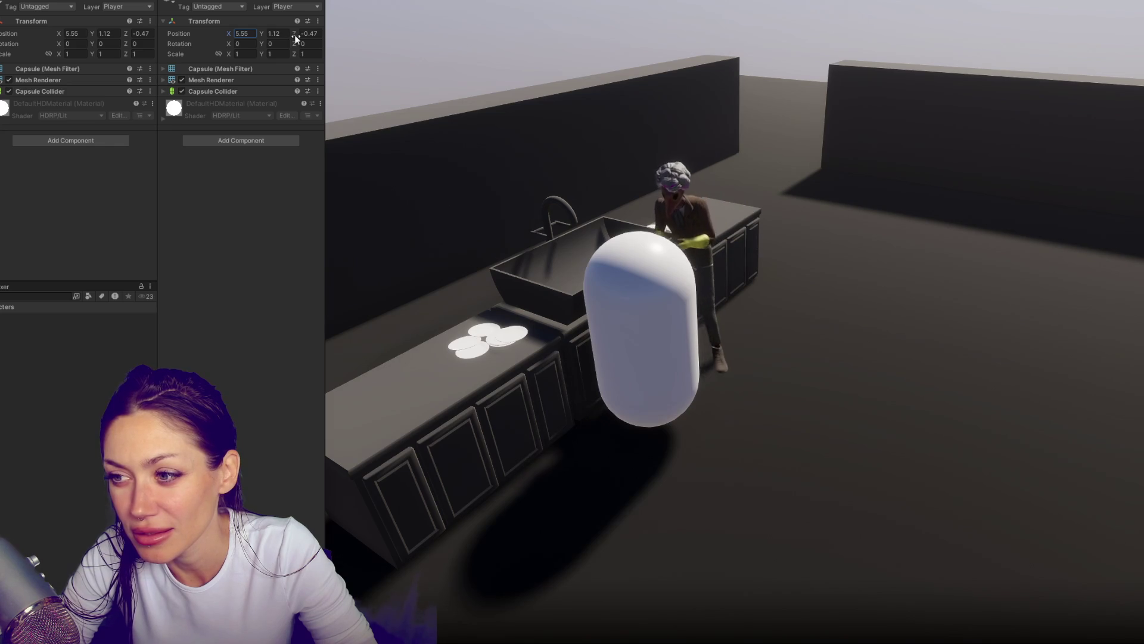
drag(296, 39, 149, 40)
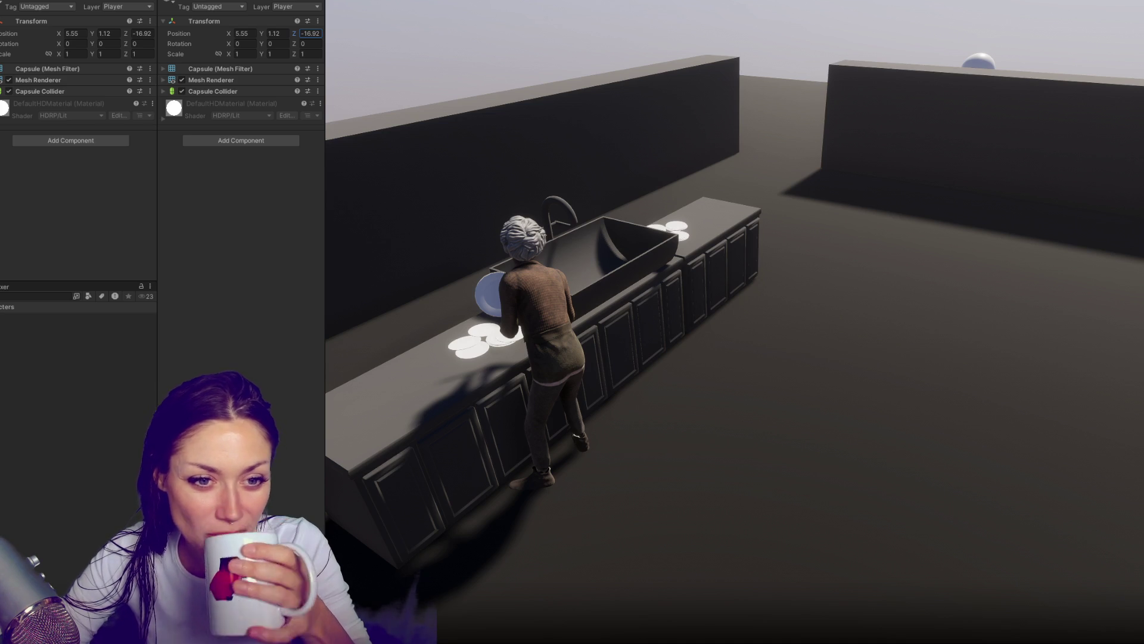
click(560, 266)
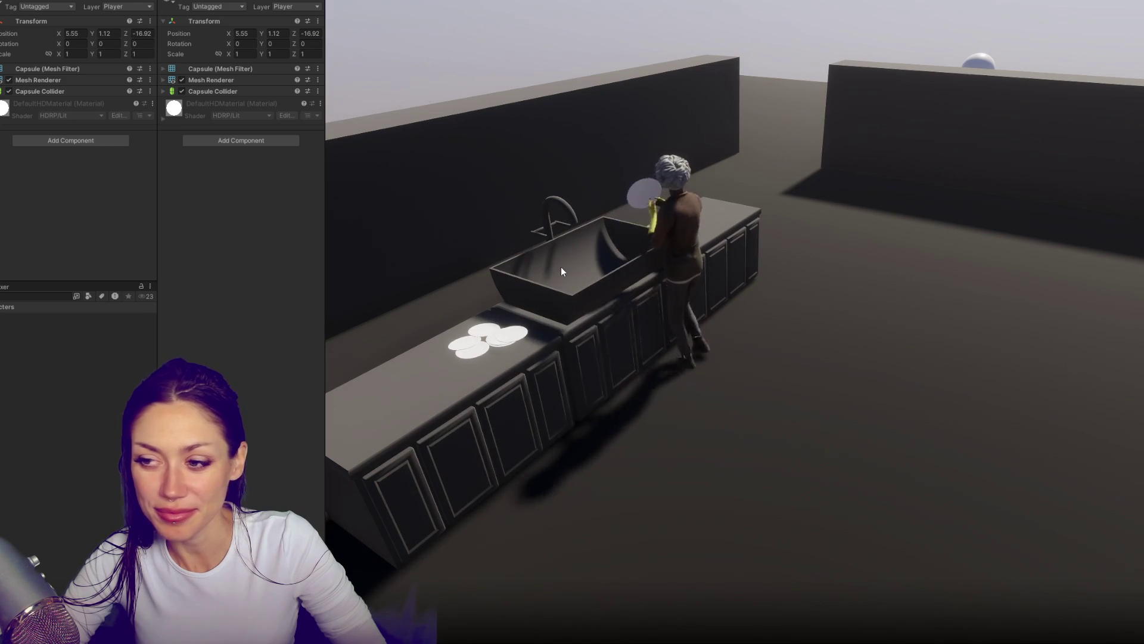
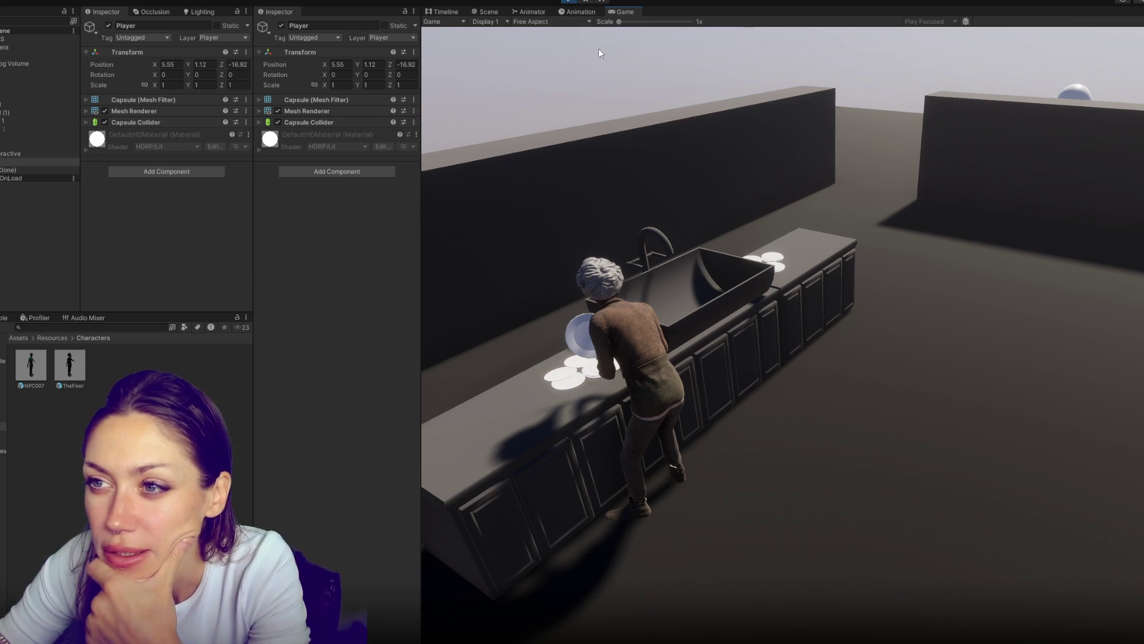
Exit Play mode, show the top-level Assets folder and select the Outdoors Scene asset
key(ctrl+p)
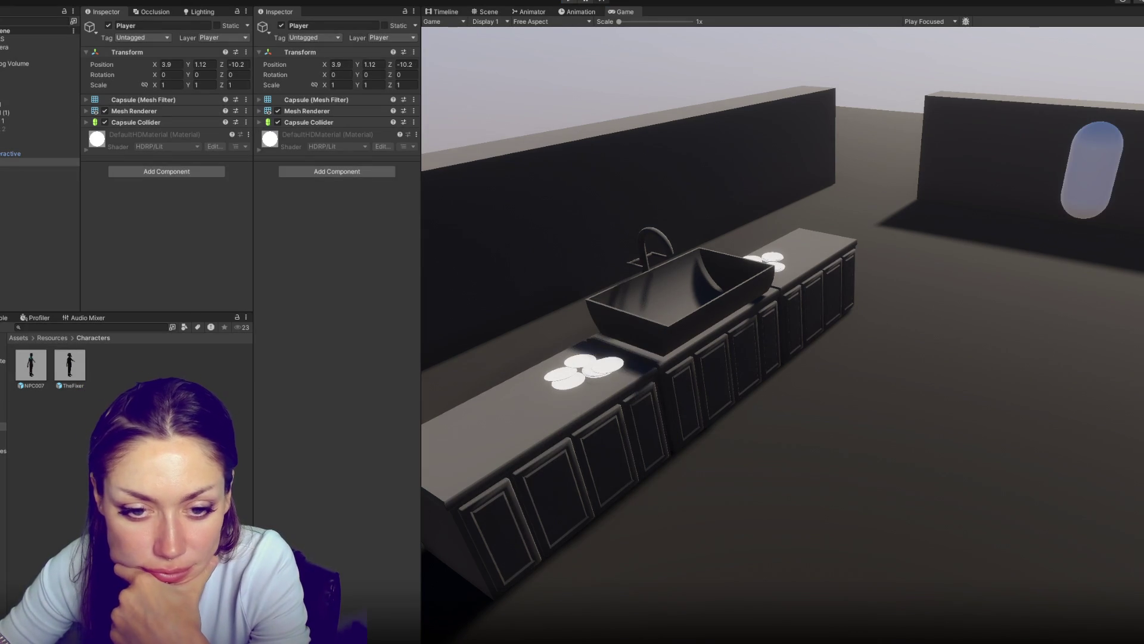
click(3, 352)
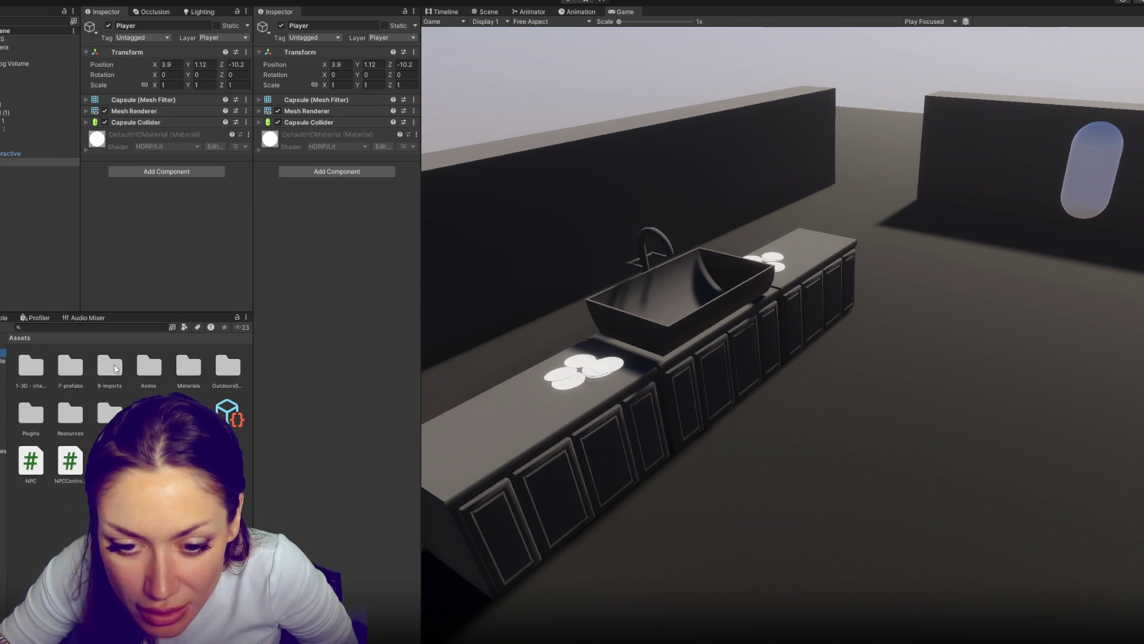
click(110, 462)
Review the Routine.cs script in VS Code, then minimize the editor
double_click(149, 462)
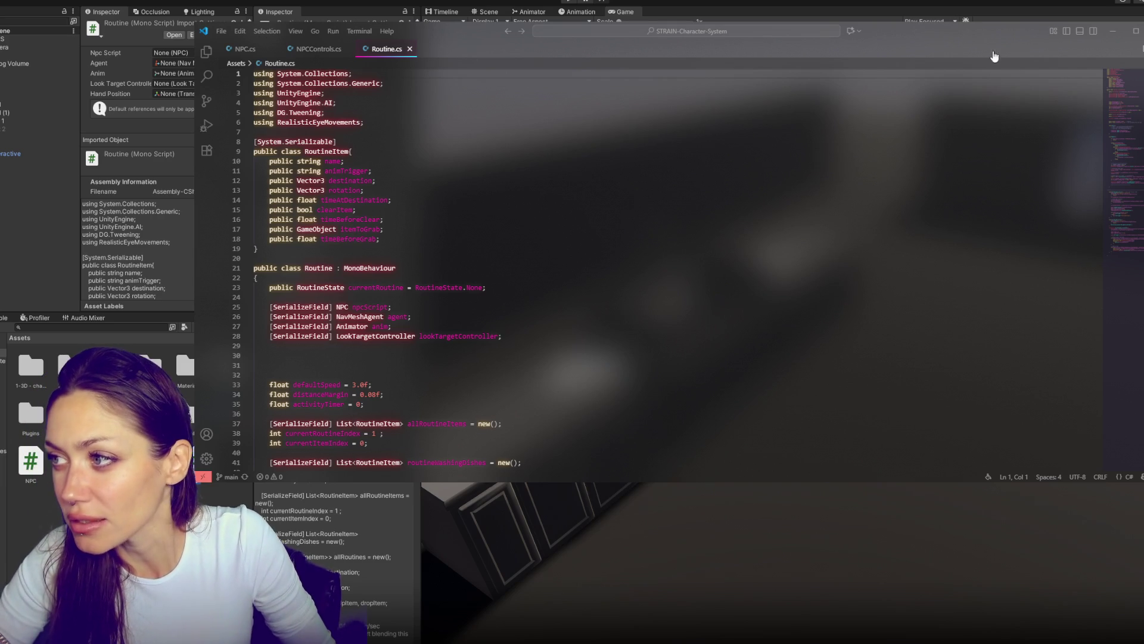
click(1112, 30)
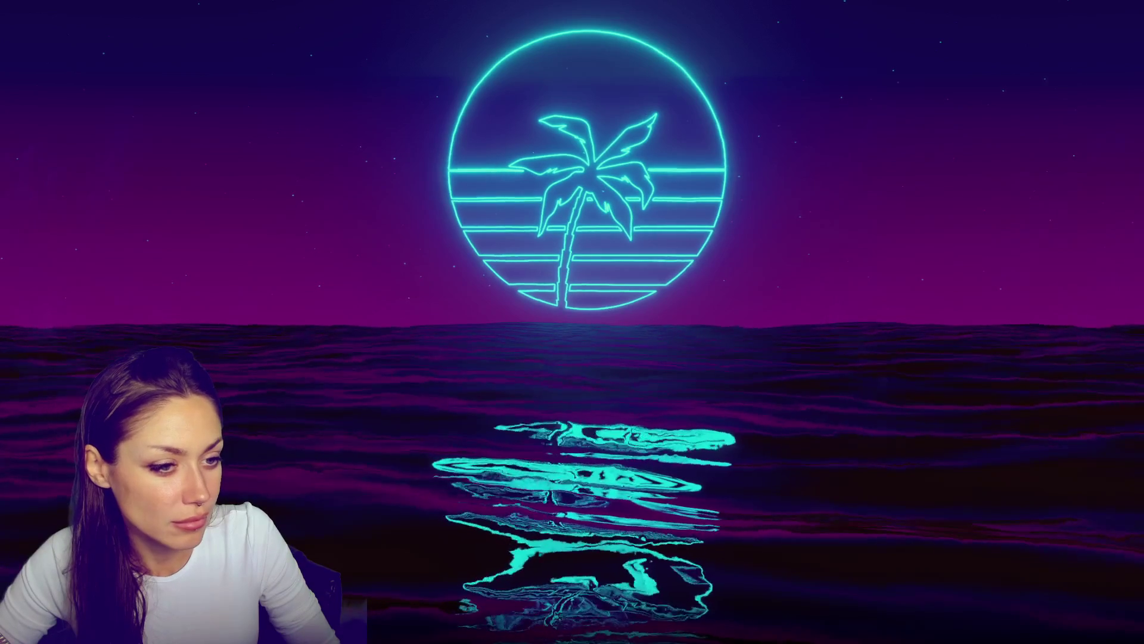
Drag the Ludum Dare 58 browser window toward the centre of the screen
mouse_move(0, 113)
mouse_down()
mouse_move(742, 23)
mouse_move(775, 31)
mouse_up()
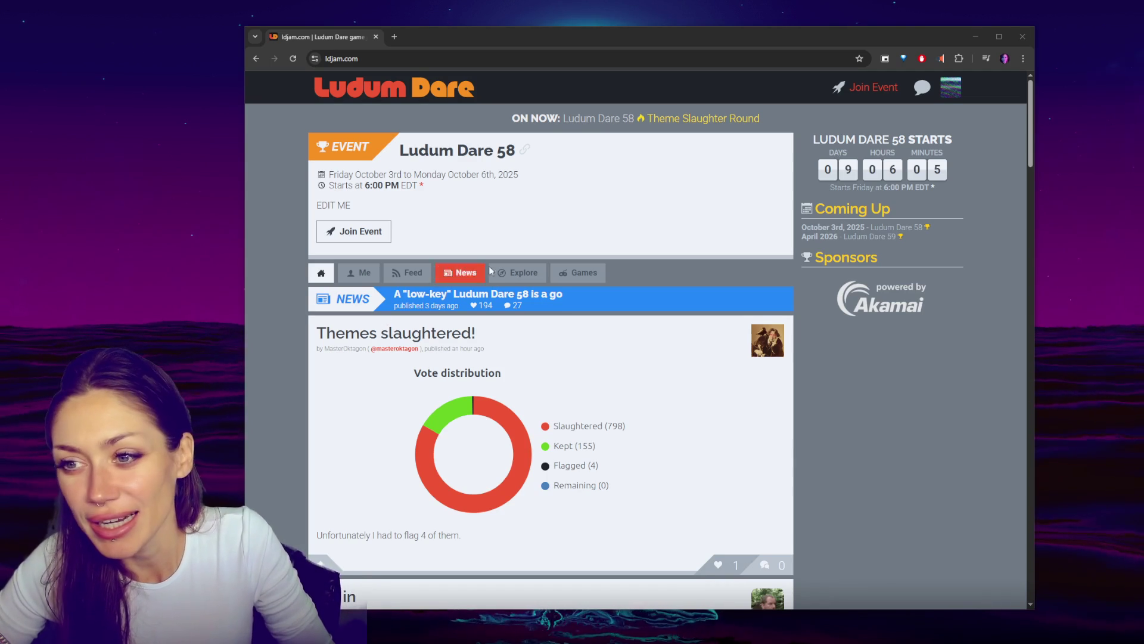
Open the Ludum Dare 58 Theme Slaughter Round page from the ON NOW banner
mouse_move(645, 33)
mouse_down()
mouse_move(634, 33)
mouse_move(683, 17)
mouse_move(622, 6)
mouse_up()
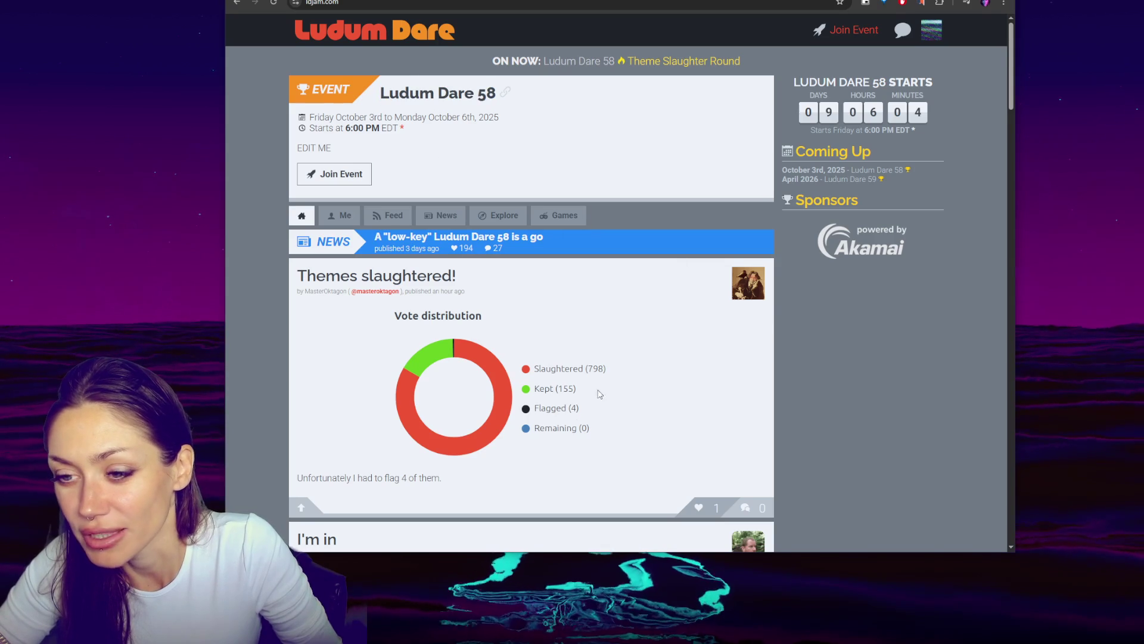
scroll(591, 407, down, 4)
scroll(656, 245, up, 5)
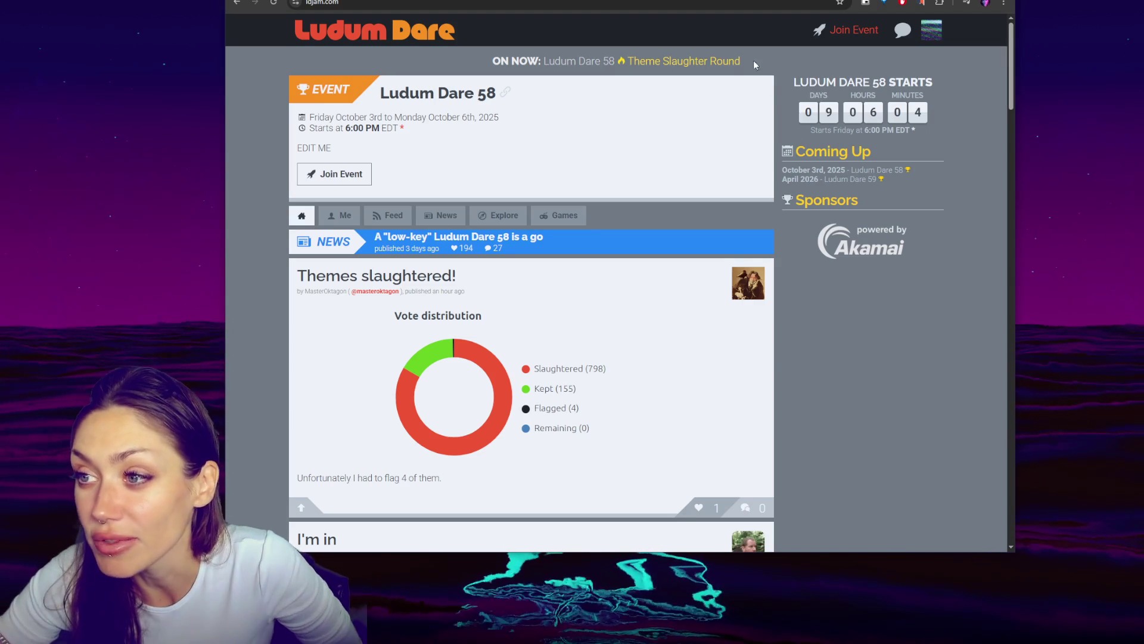
click(728, 60)
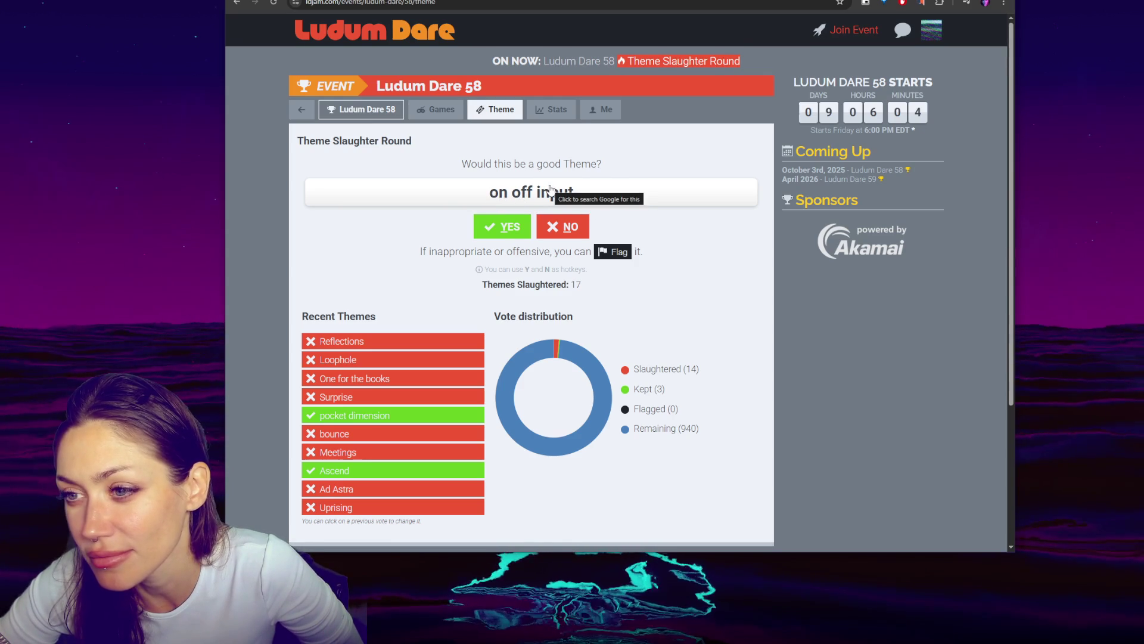
Vote from 'on off input' to Companions, keeping Unwanted Task, Speculative Evolution and Companions
click(562, 227)
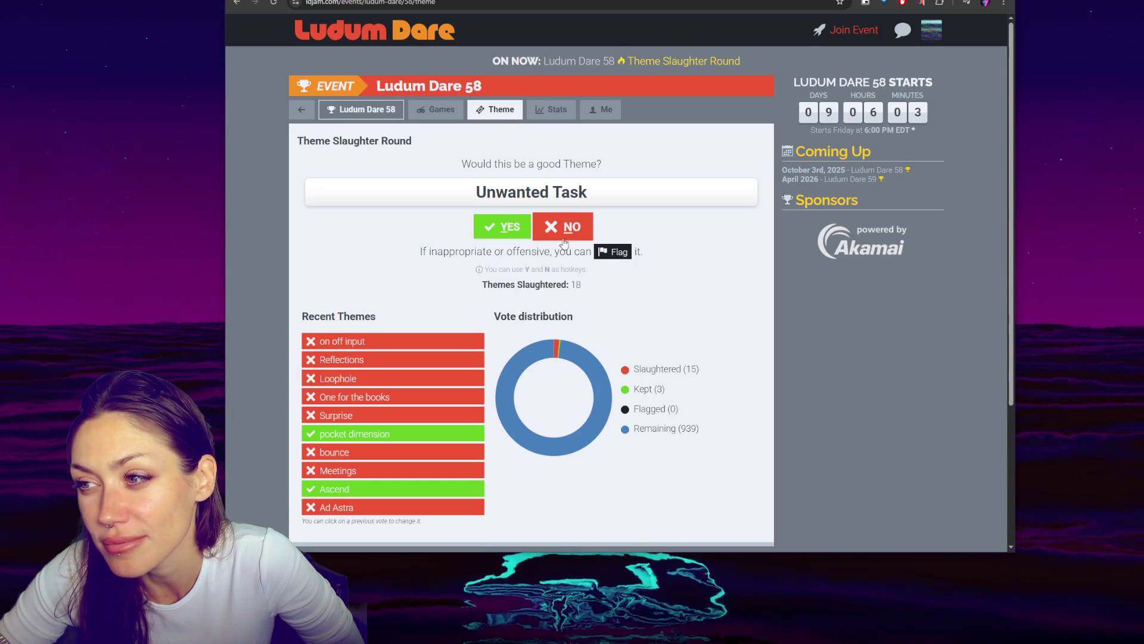
key(y)
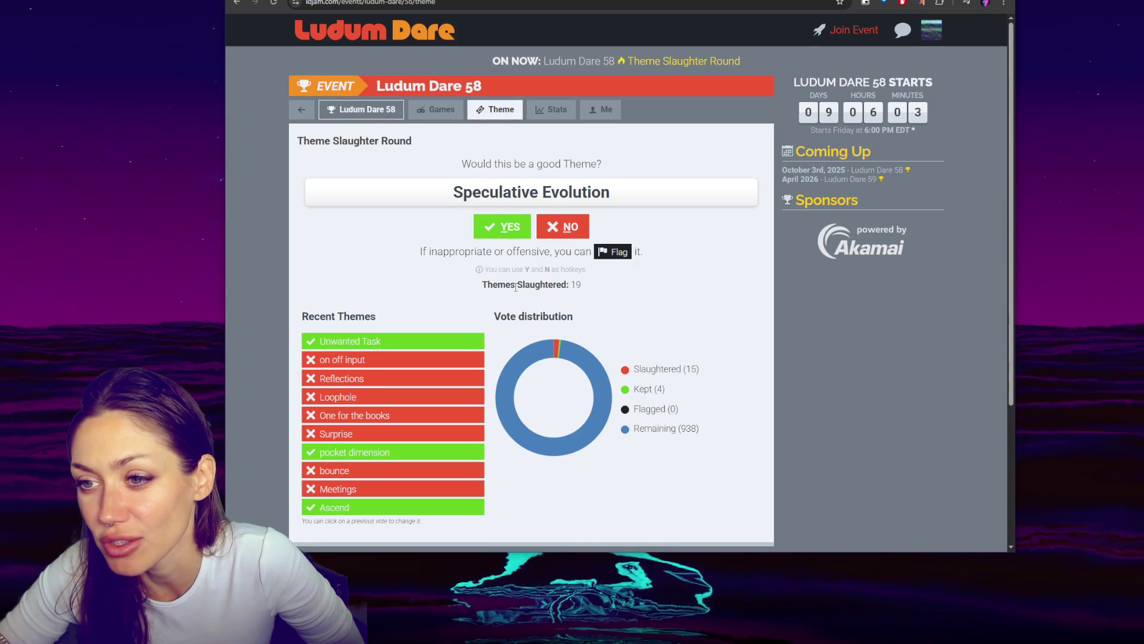
click(506, 232)
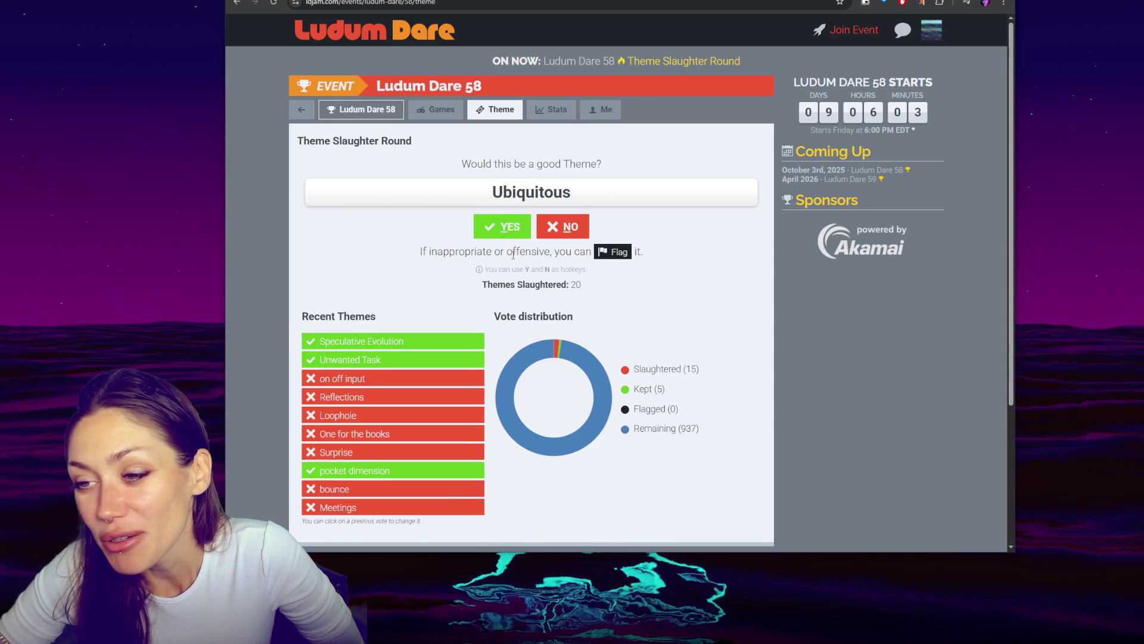
click(559, 228)
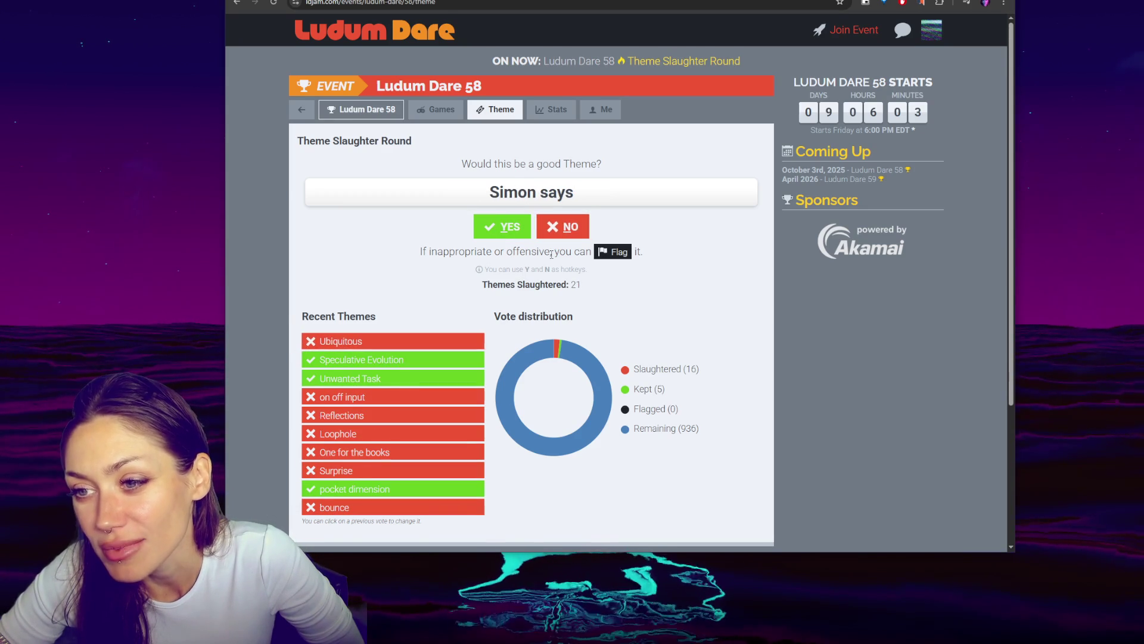
click(558, 228)
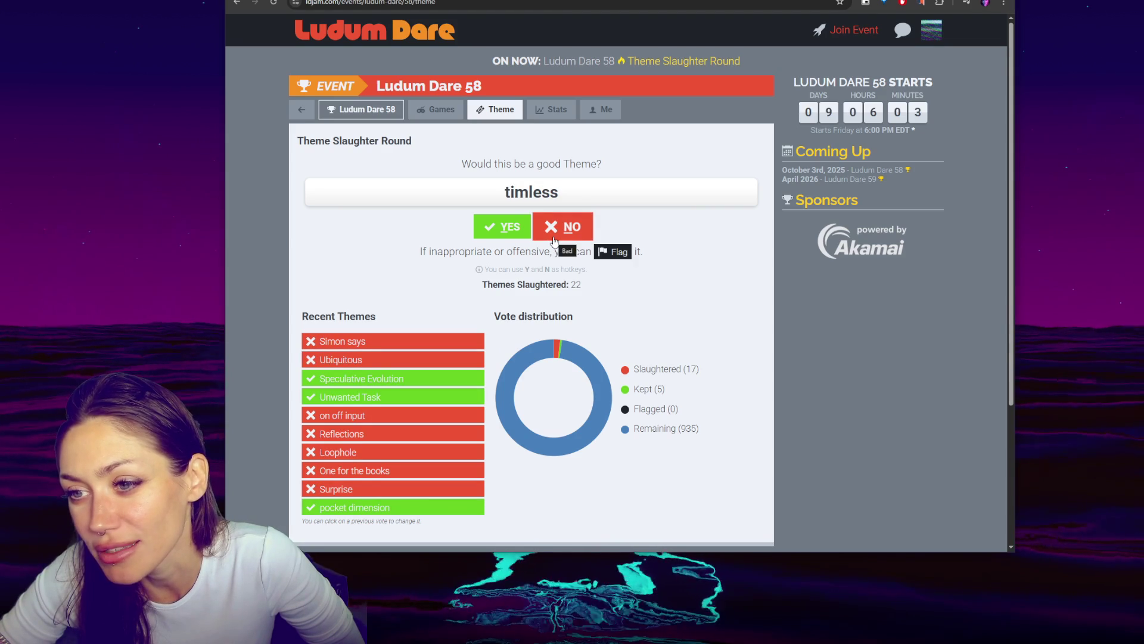
click(554, 240)
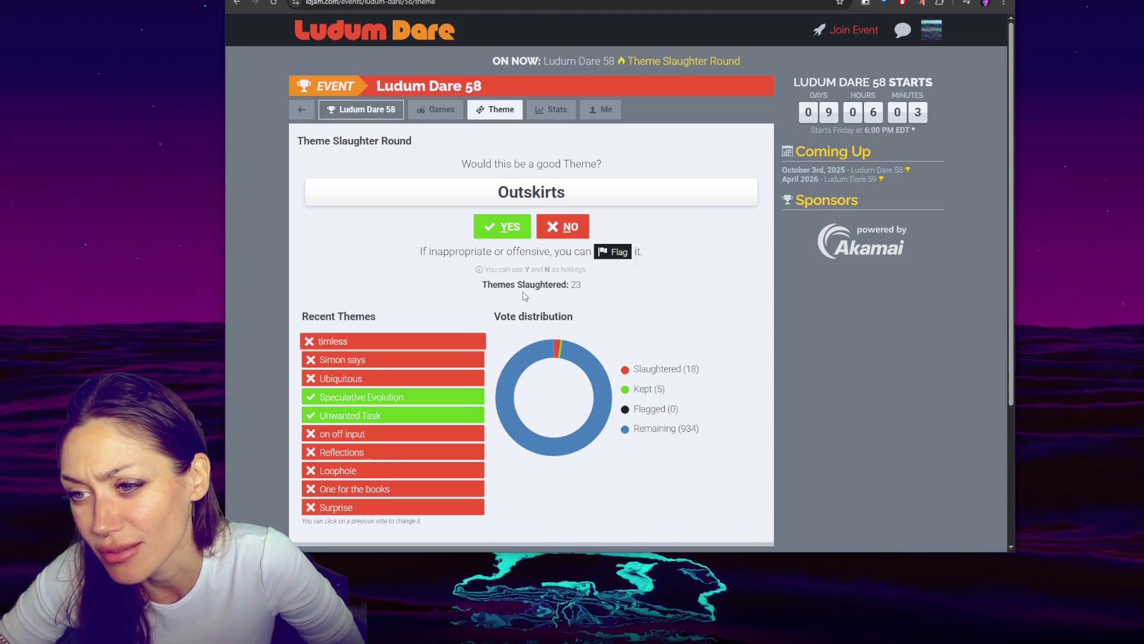
click(552, 240)
click(553, 238)
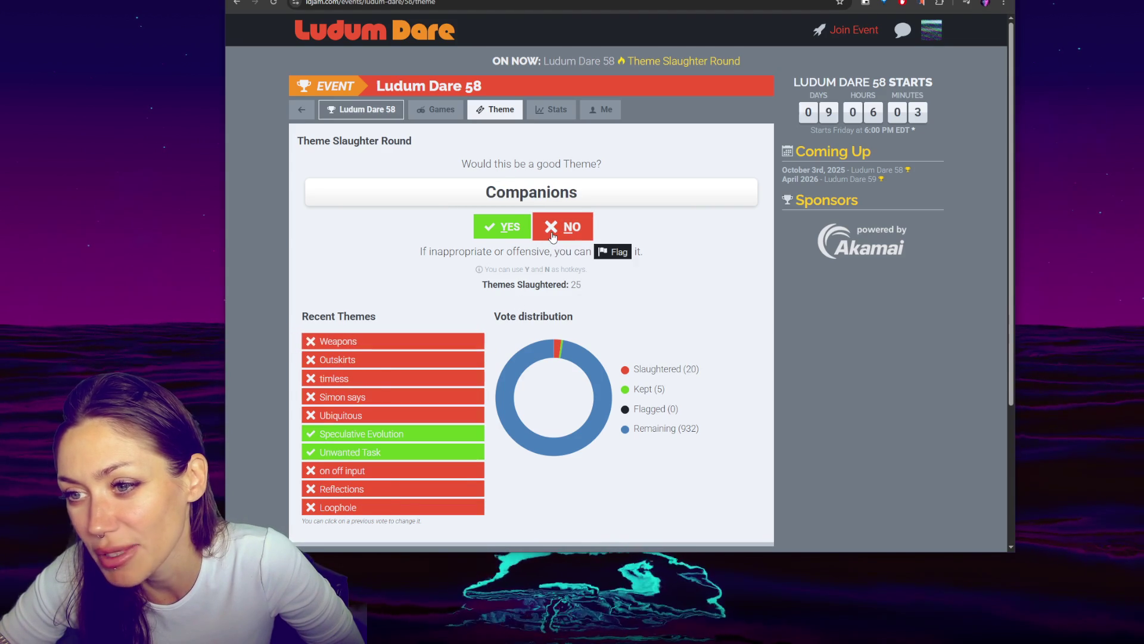
click(520, 238)
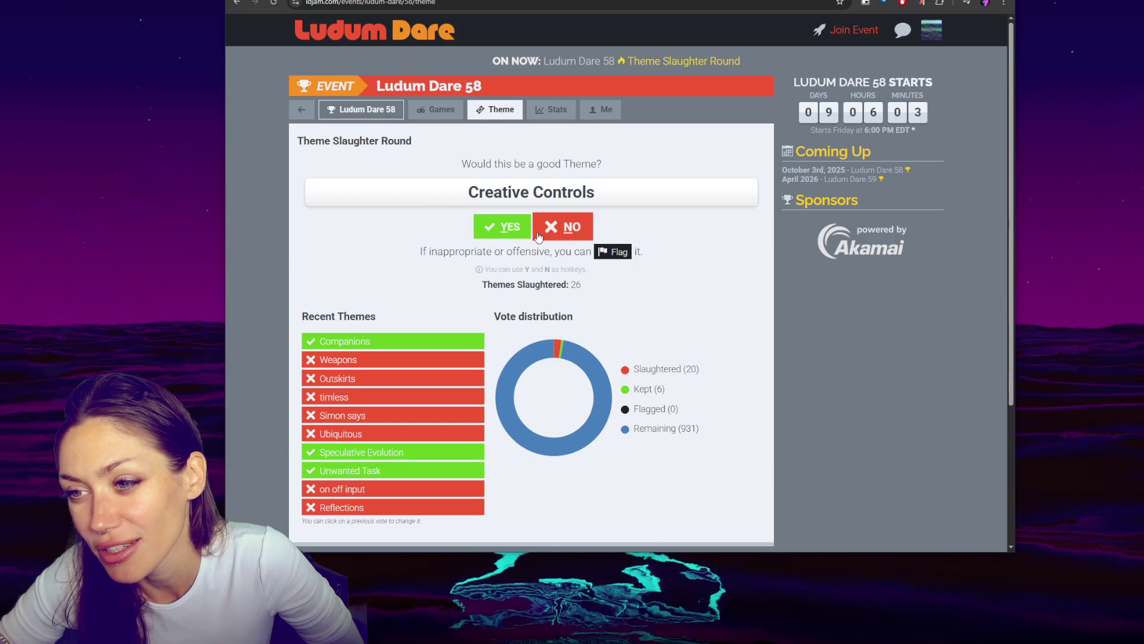
Vote from Creative Controls to Chaos, keeping Creative Controls, Distortion and Rush hour
key(y)
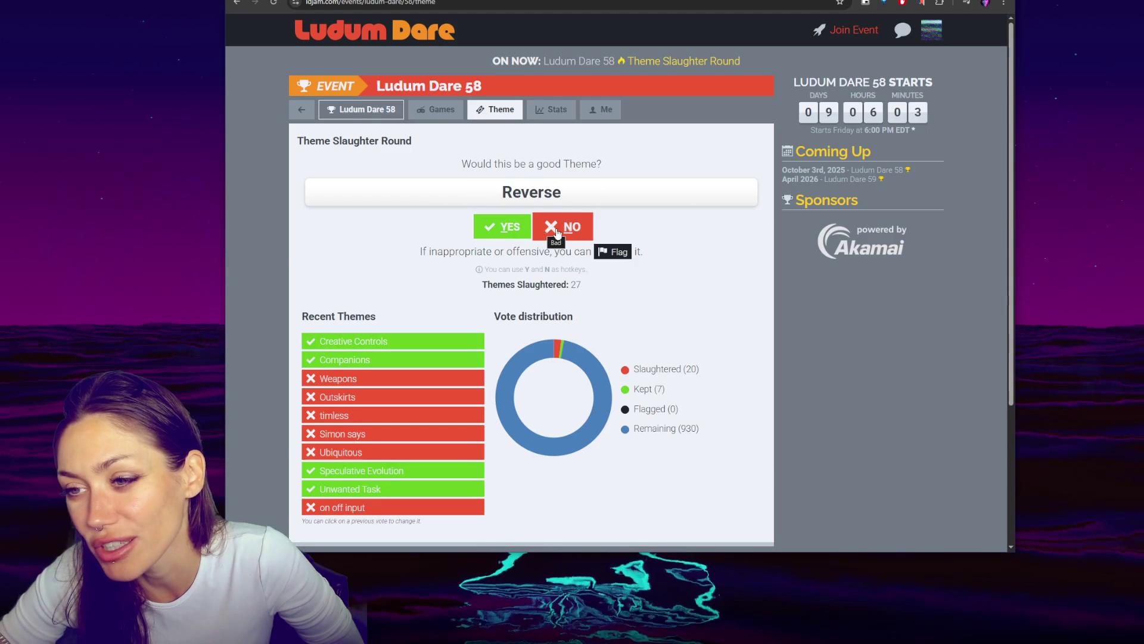
click(557, 232)
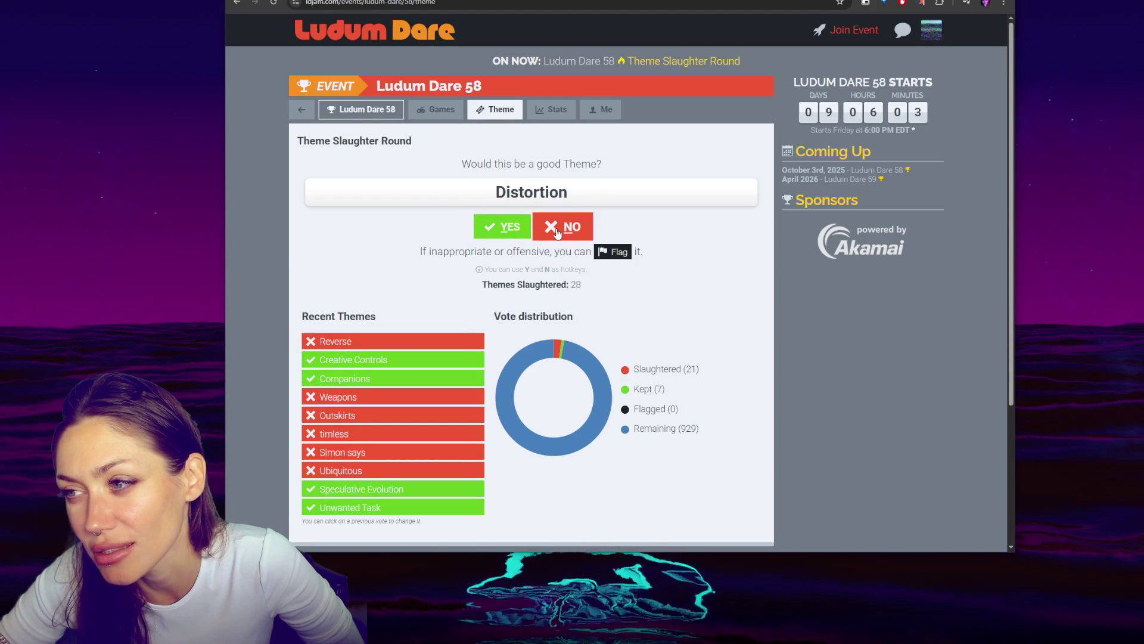
click(512, 228)
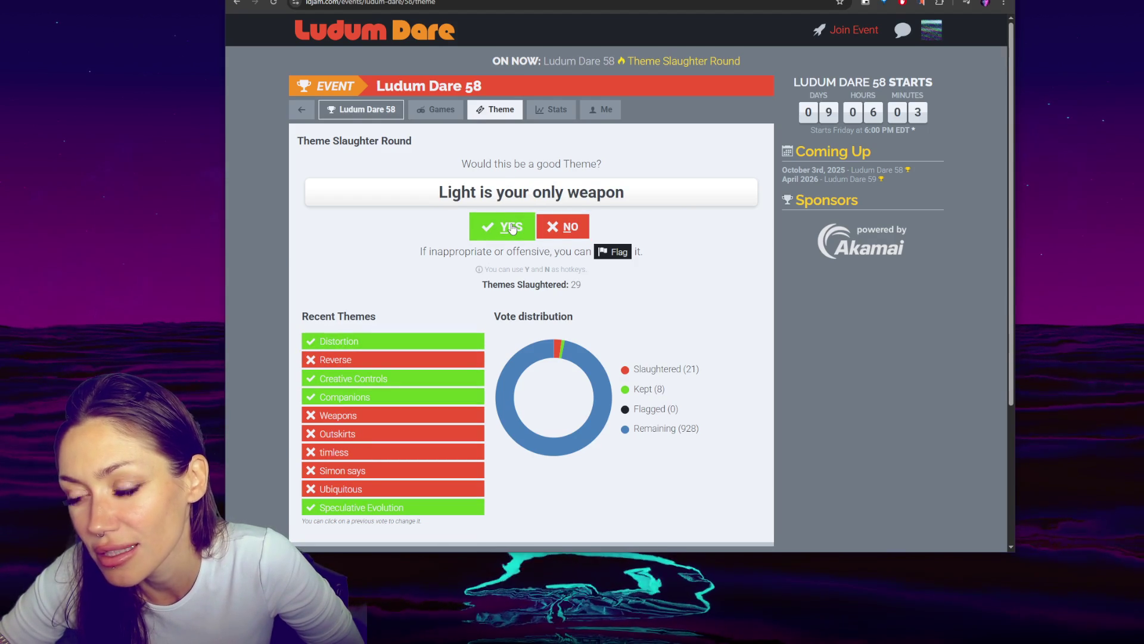
click(563, 226)
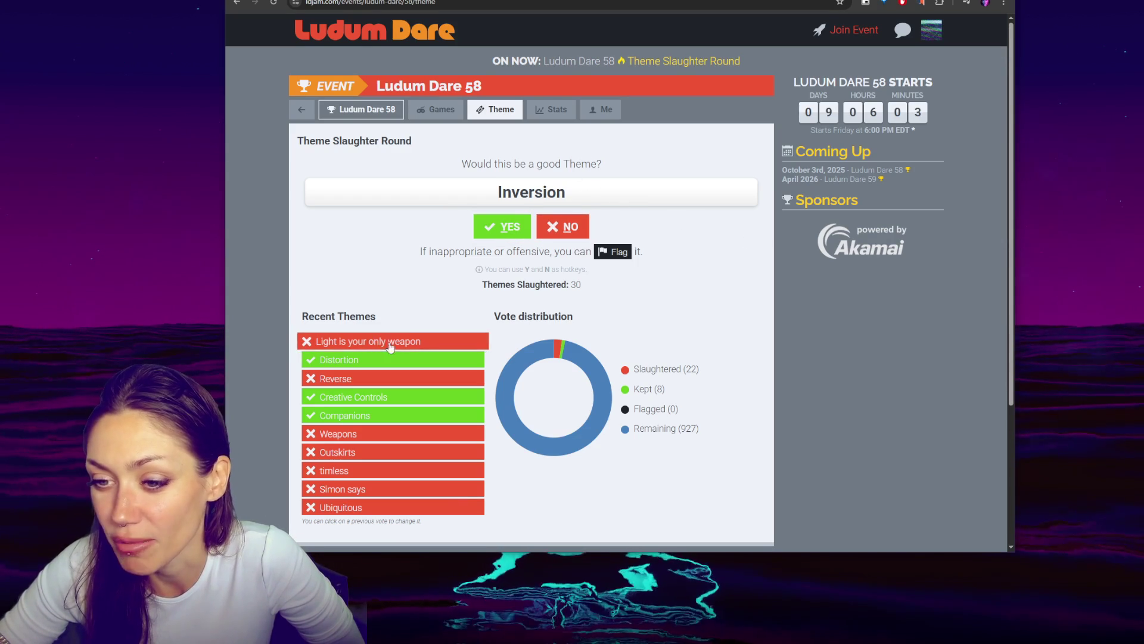
click(557, 227)
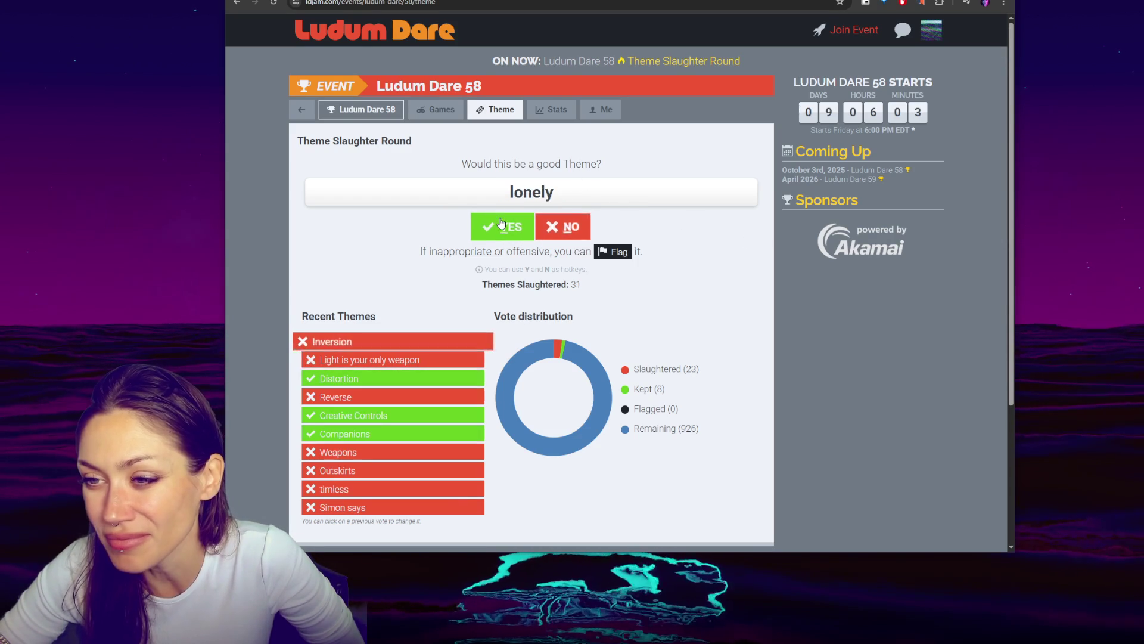
click(559, 230)
key(y)
click(561, 225)
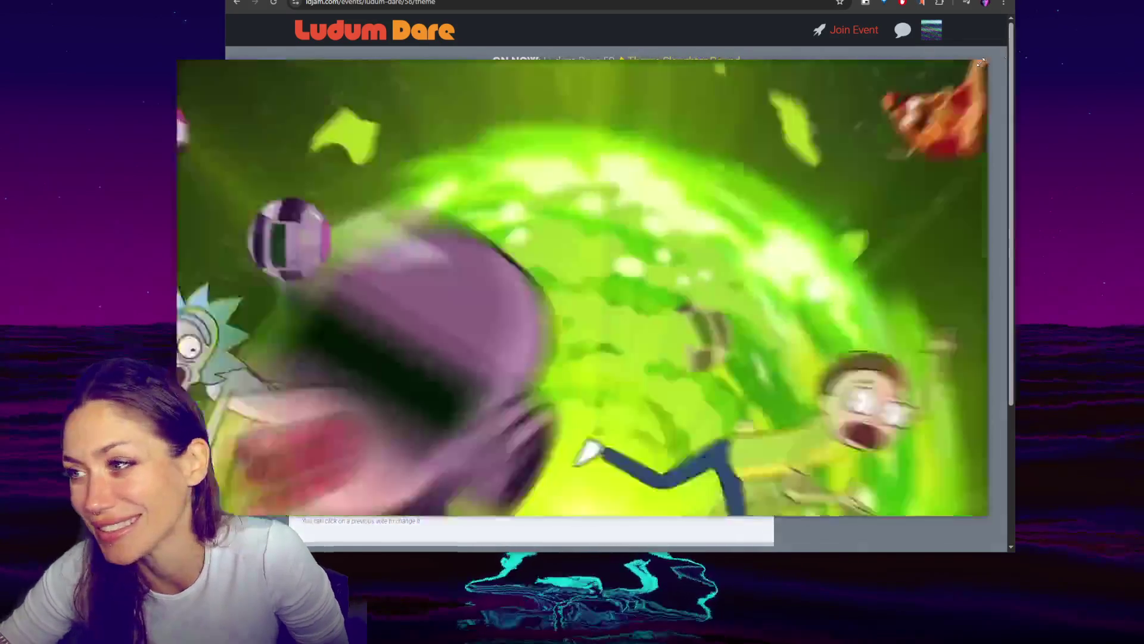
Dismiss the video overlay and reject Quadrants through unrelenting, including Separation, Broth and Emerge
click(979, 67)
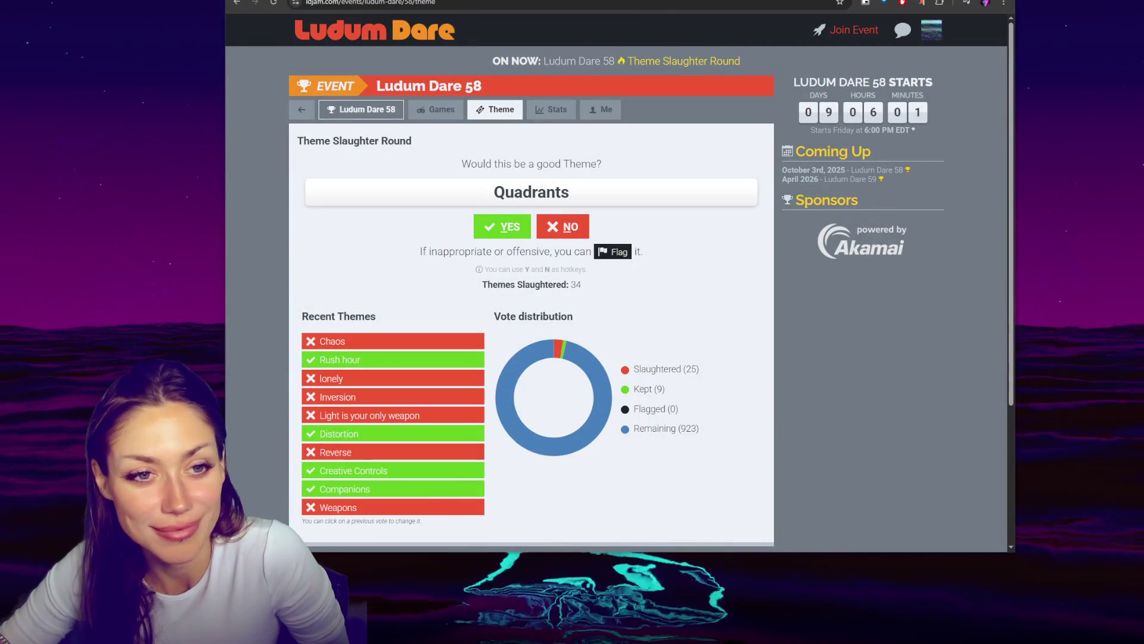
key(n)
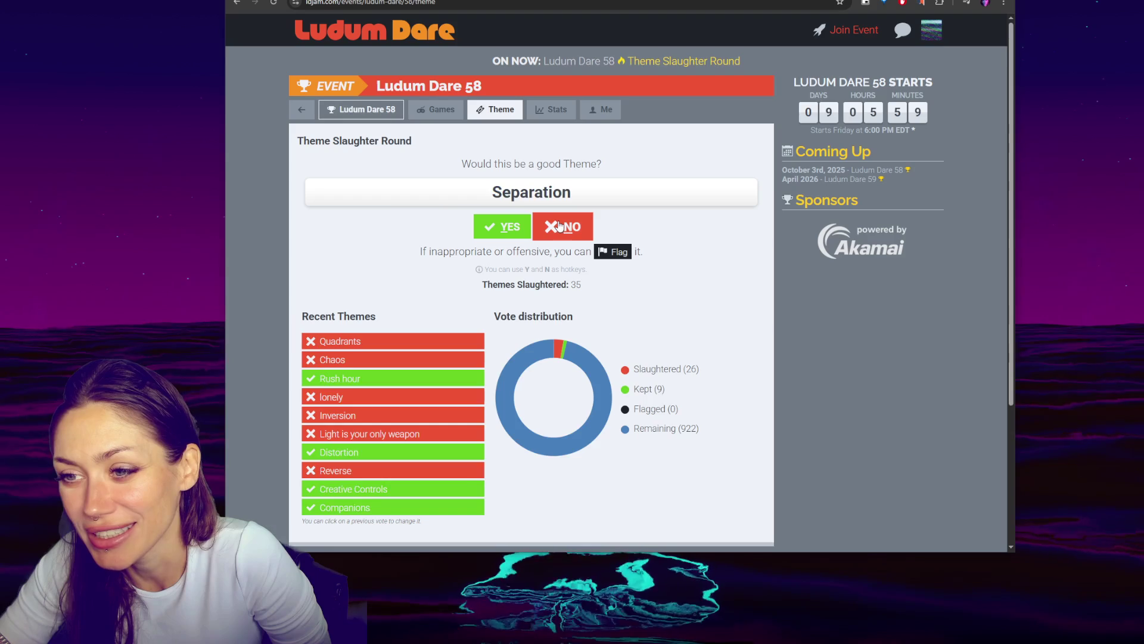
click(559, 226)
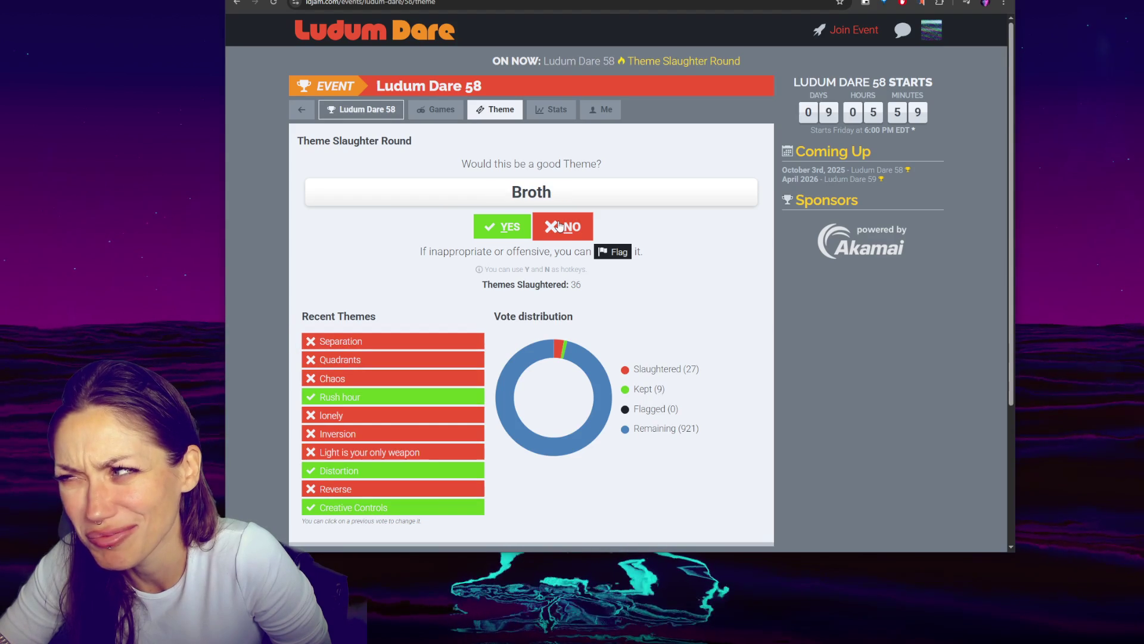
click(559, 226)
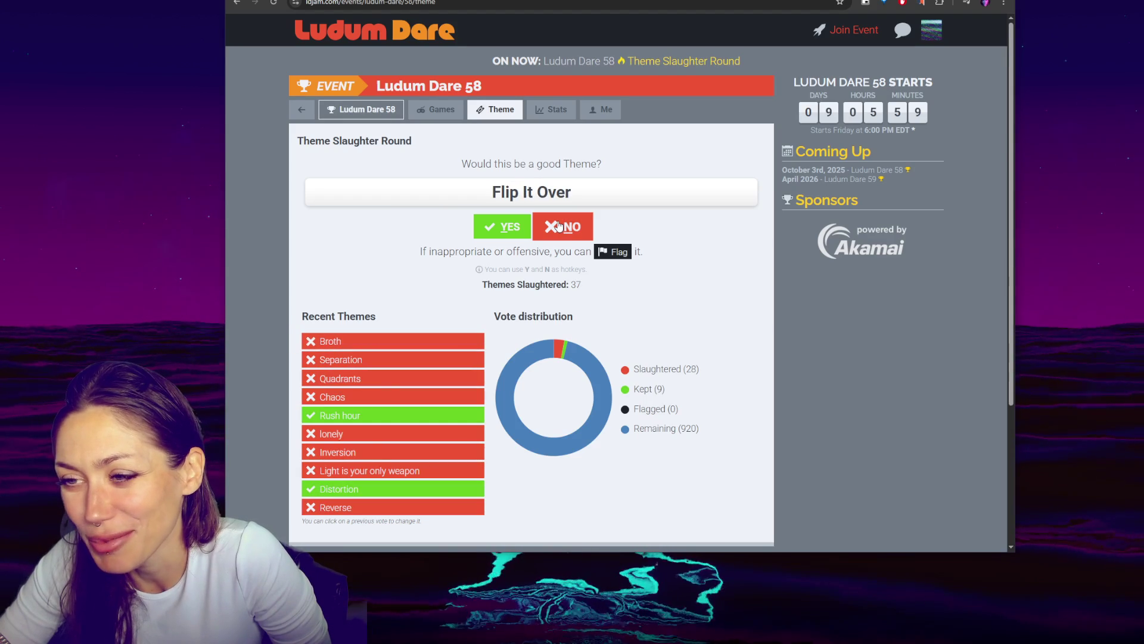
click(558, 230)
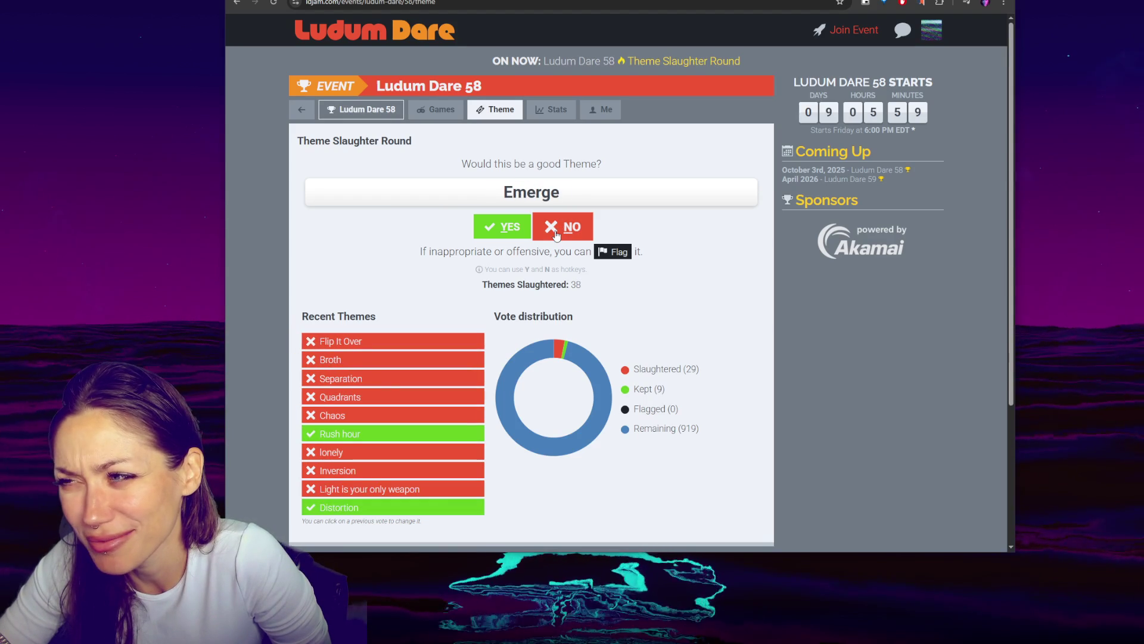
click(555, 232)
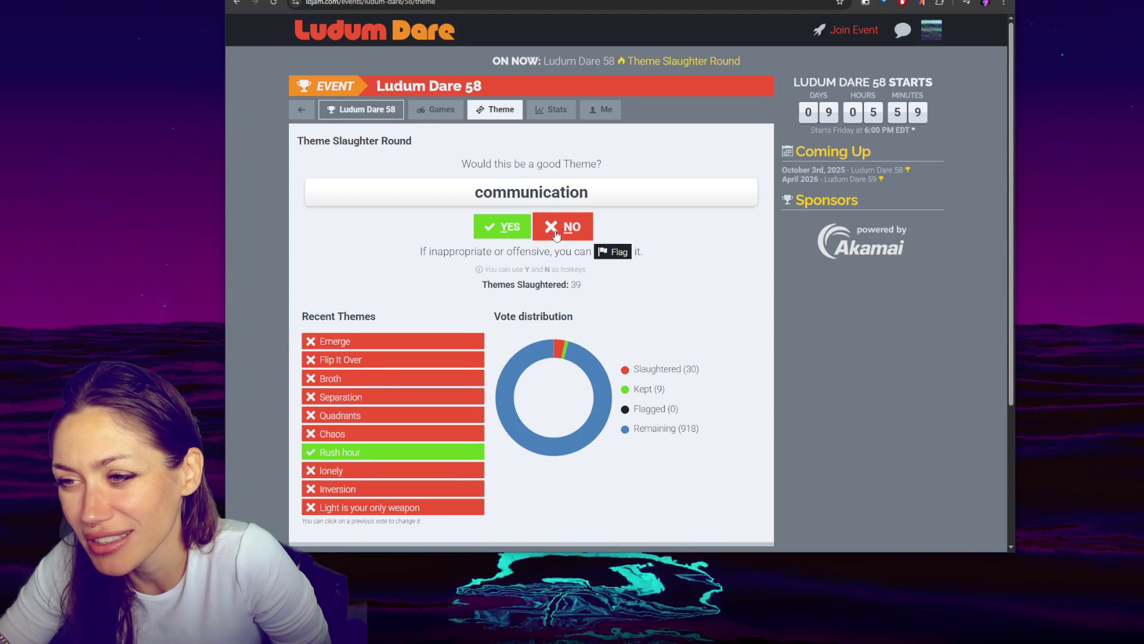
click(556, 235)
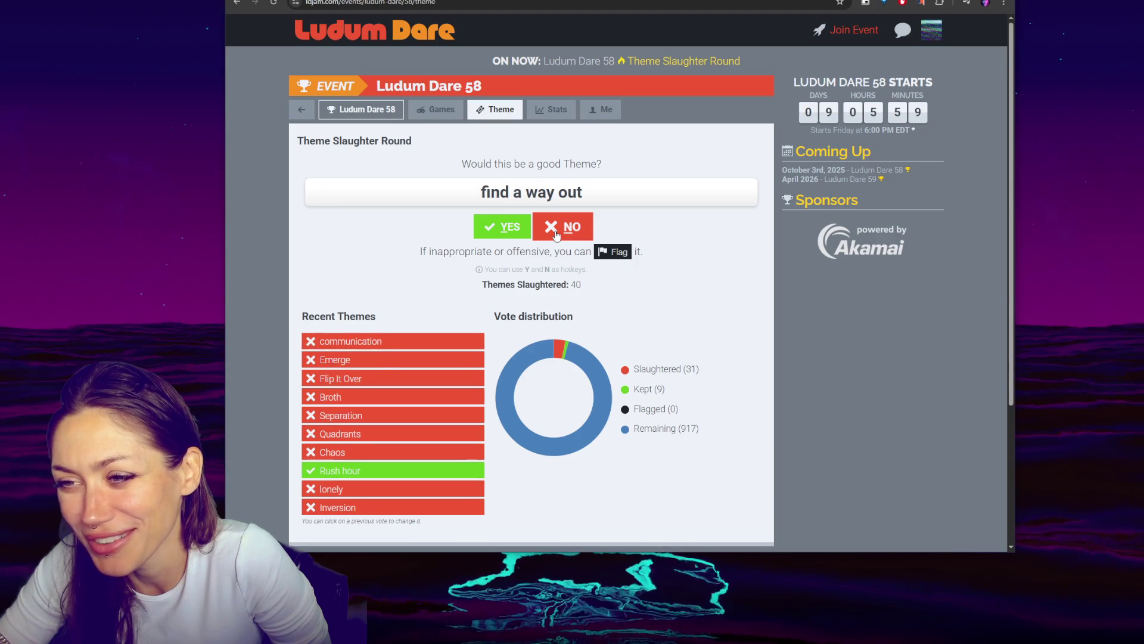
click(555, 235)
click(553, 236)
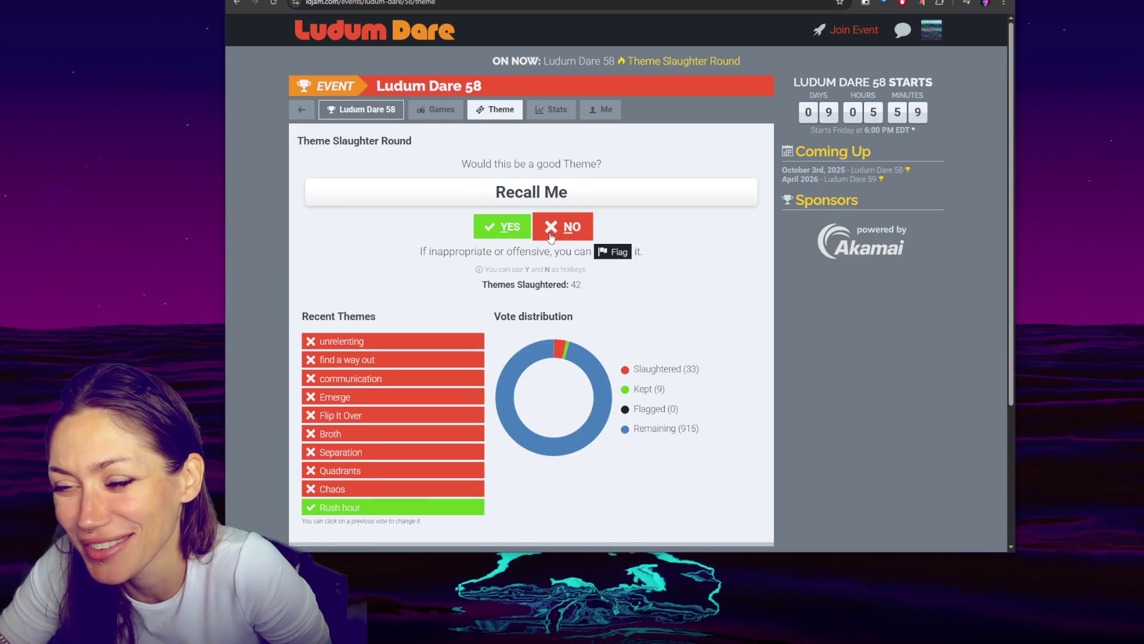
Reject Recall Me through Togetherness, then keep the theme Night is coming
click(565, 232)
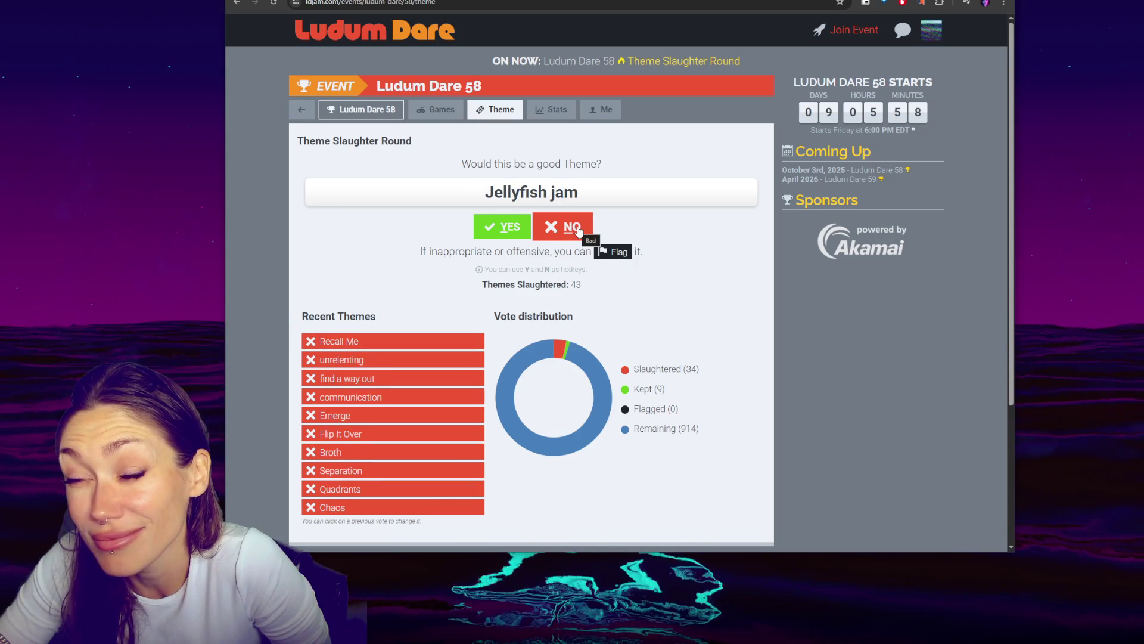
click(578, 231)
click(578, 231)
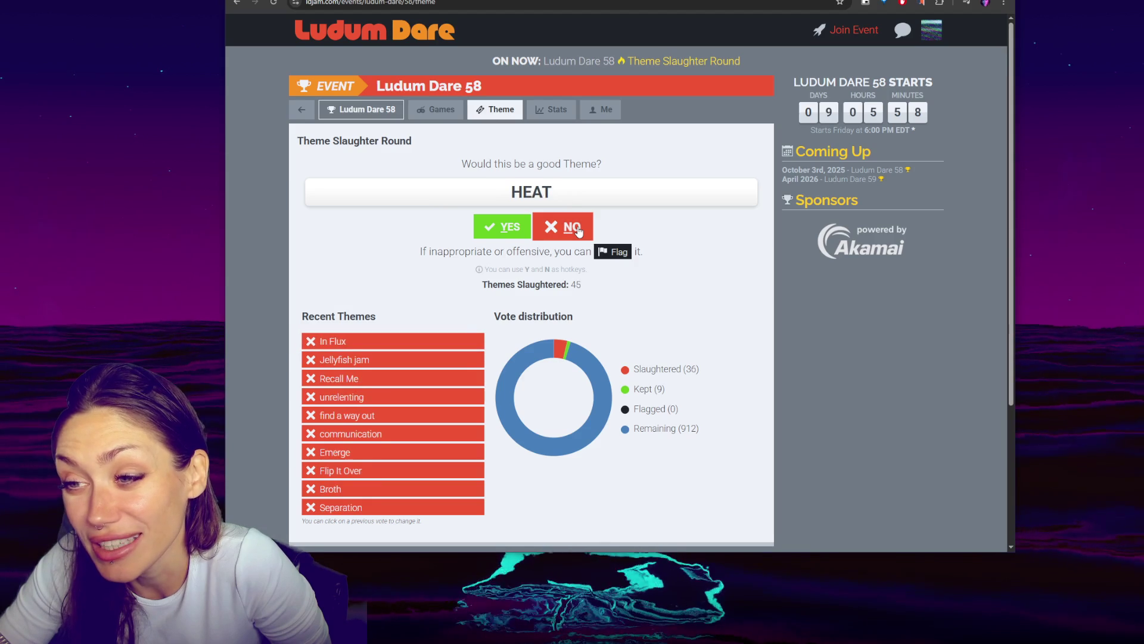
click(578, 231)
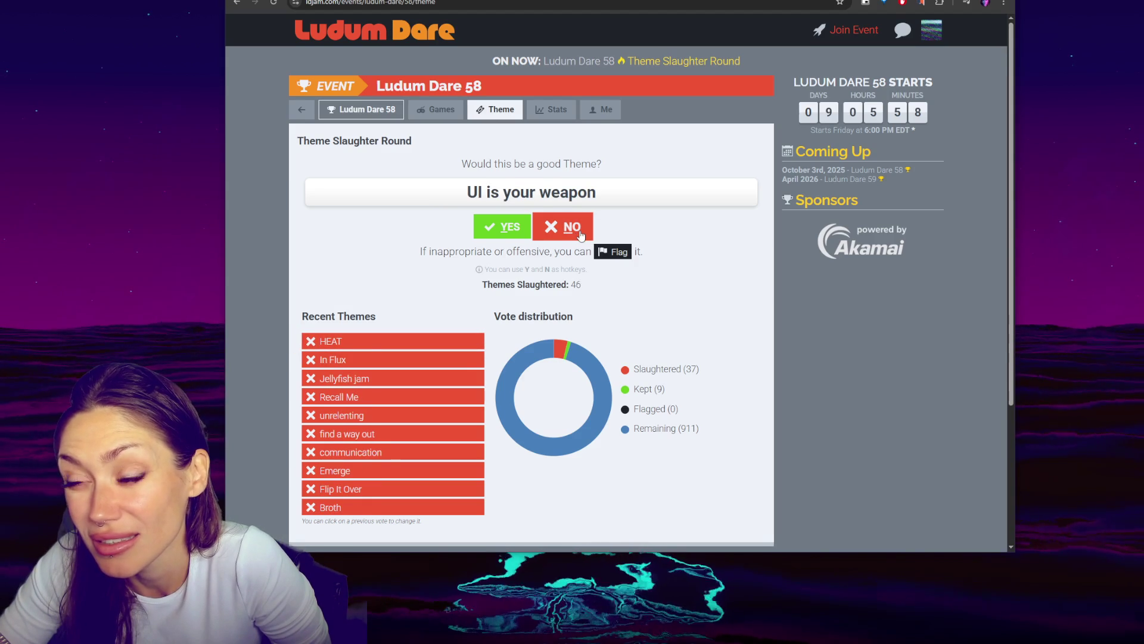
click(580, 232)
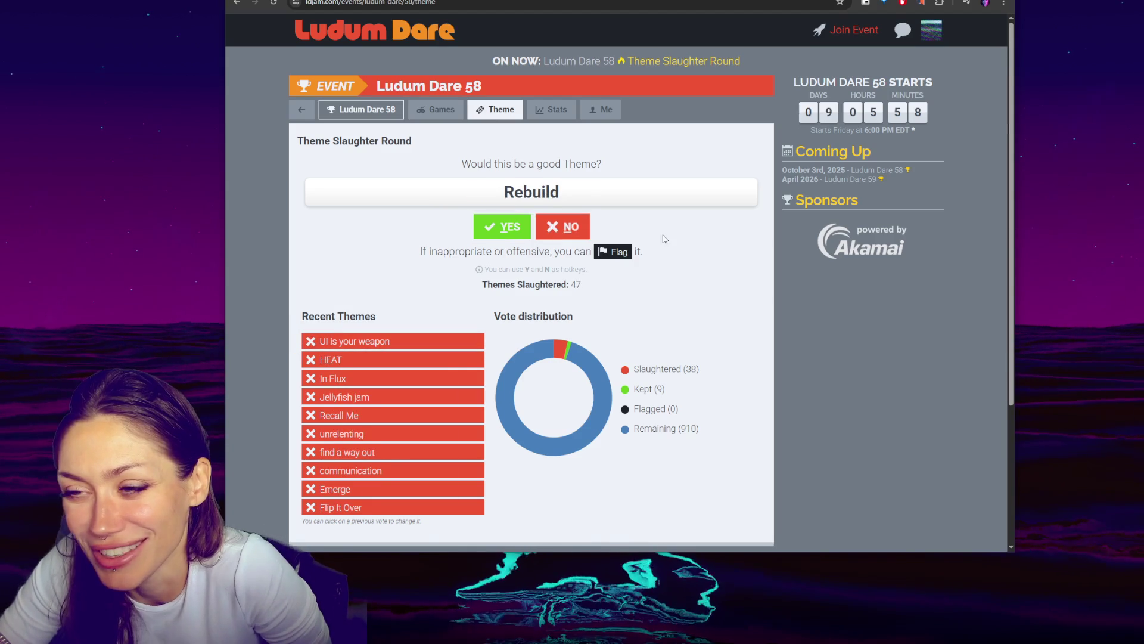
click(563, 231)
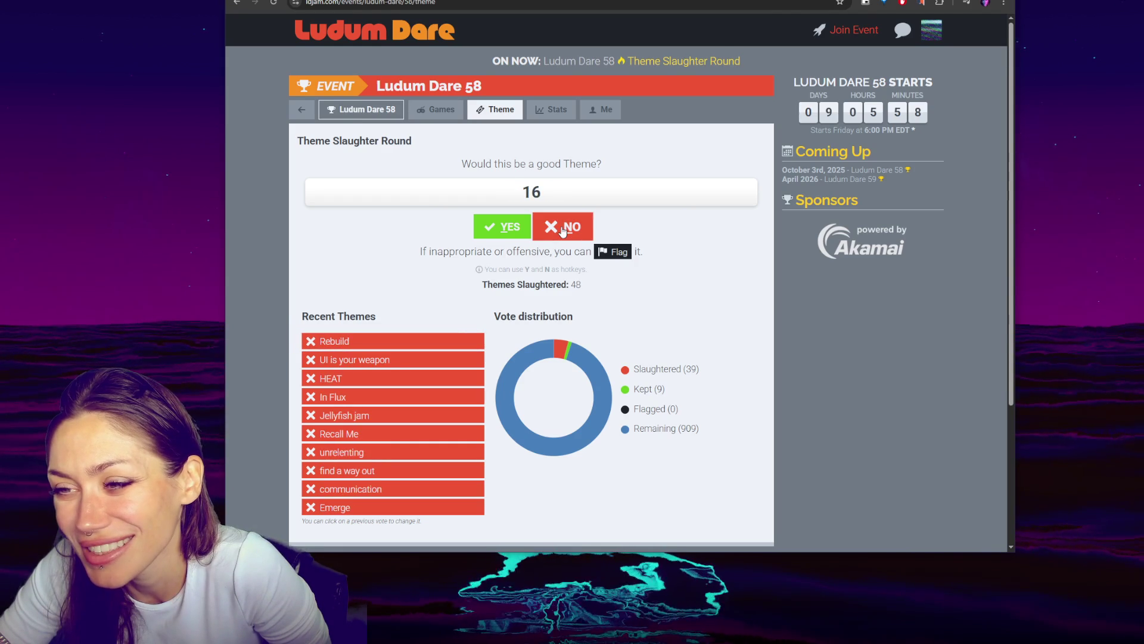
click(564, 231)
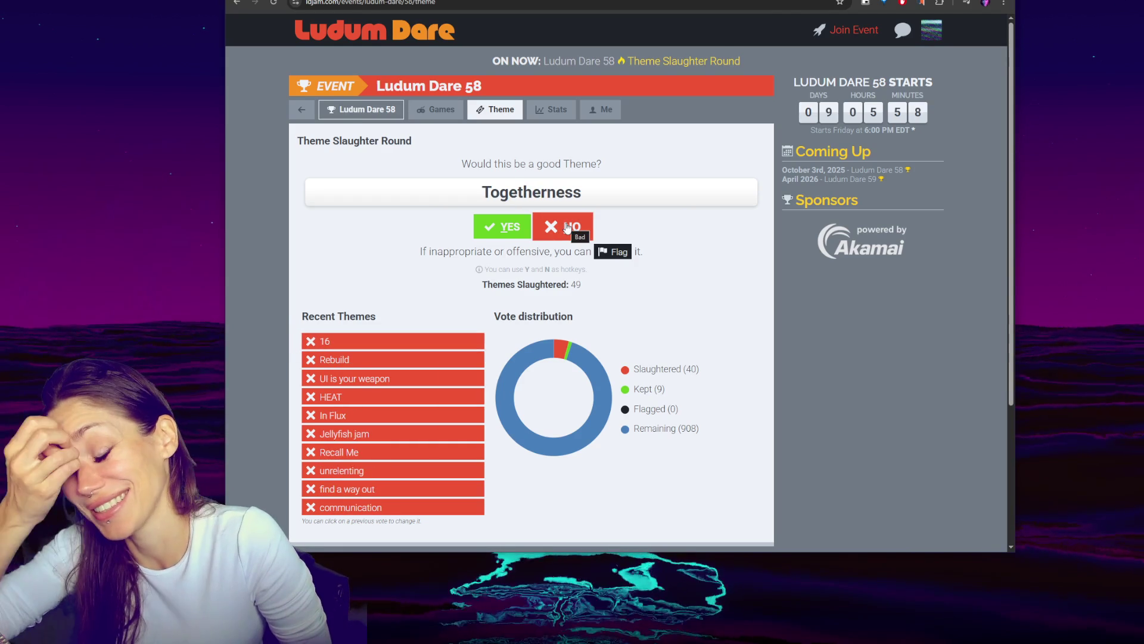
click(567, 227)
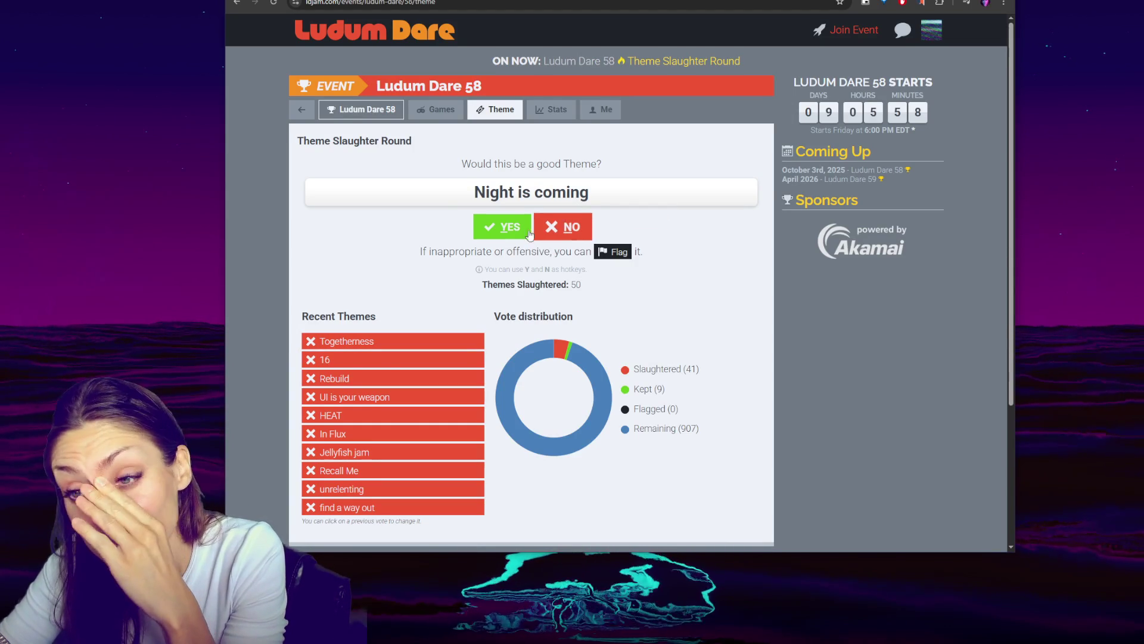
click(504, 226)
Reject Light through Again and Again, then switch to the Everlast itch.io page
click(571, 229)
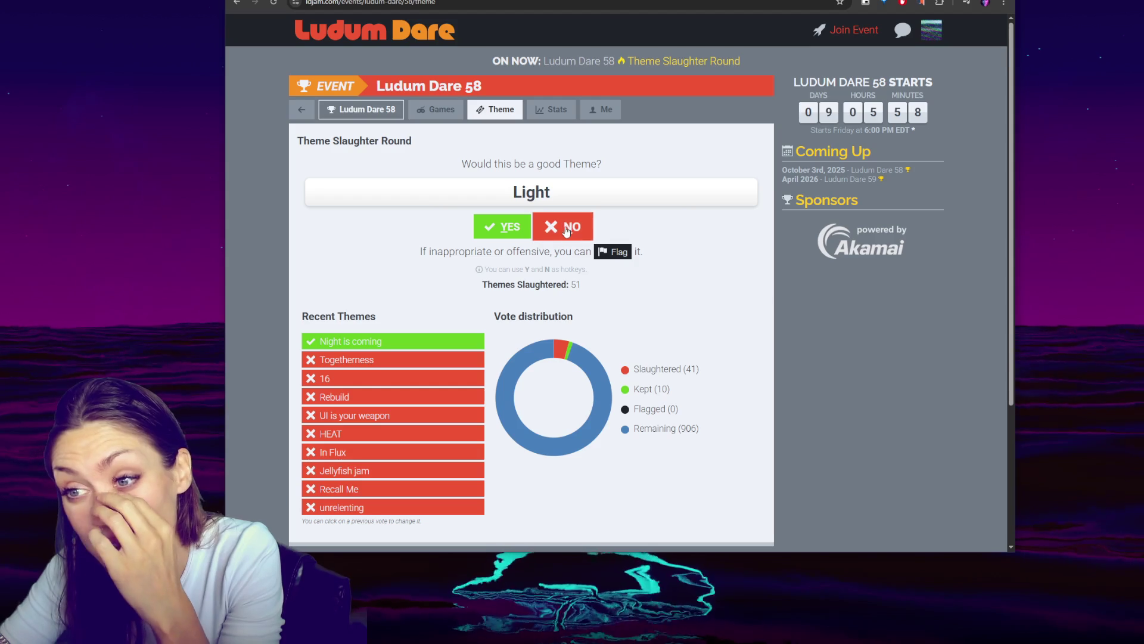
click(572, 230)
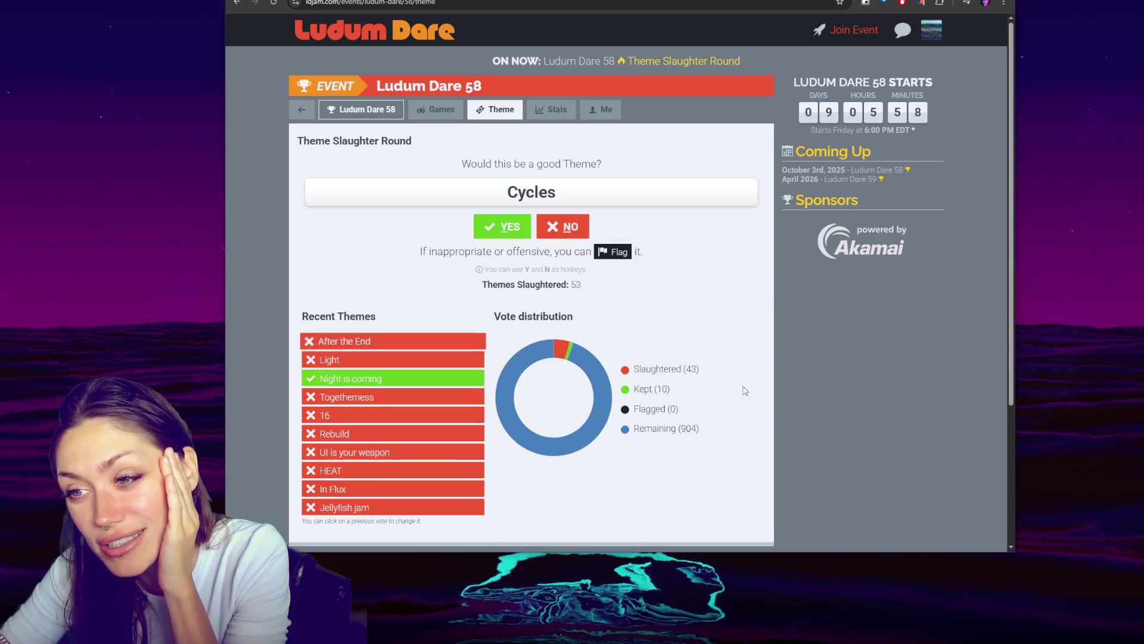
click(571, 229)
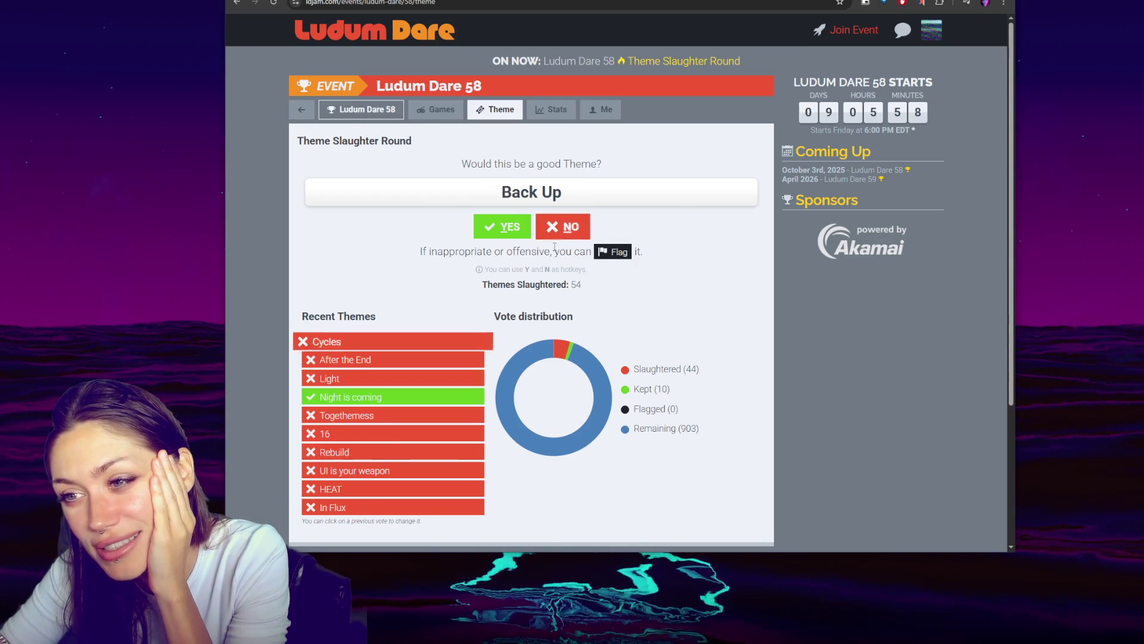
key(n)
click(581, 229)
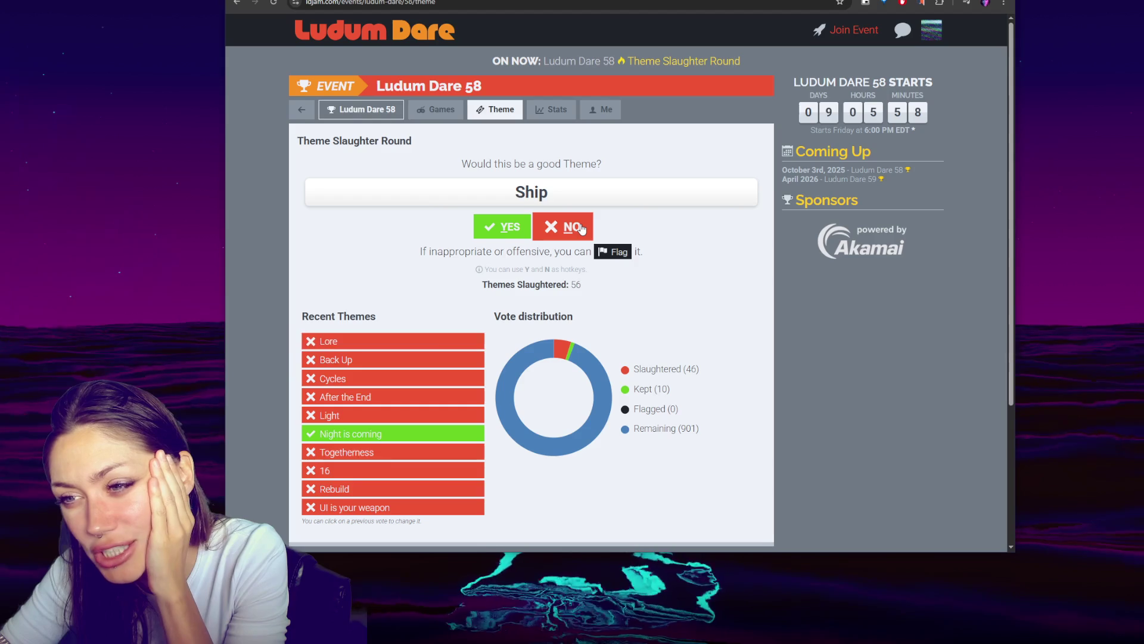
click(581, 228)
click(581, 229)
click(582, 228)
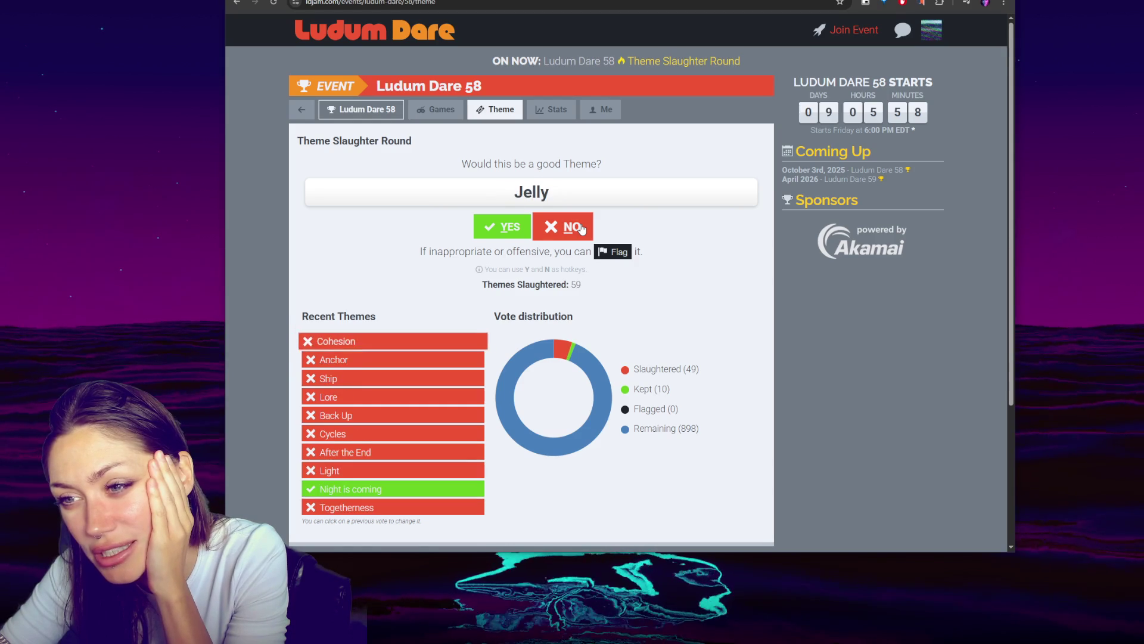
click(581, 228)
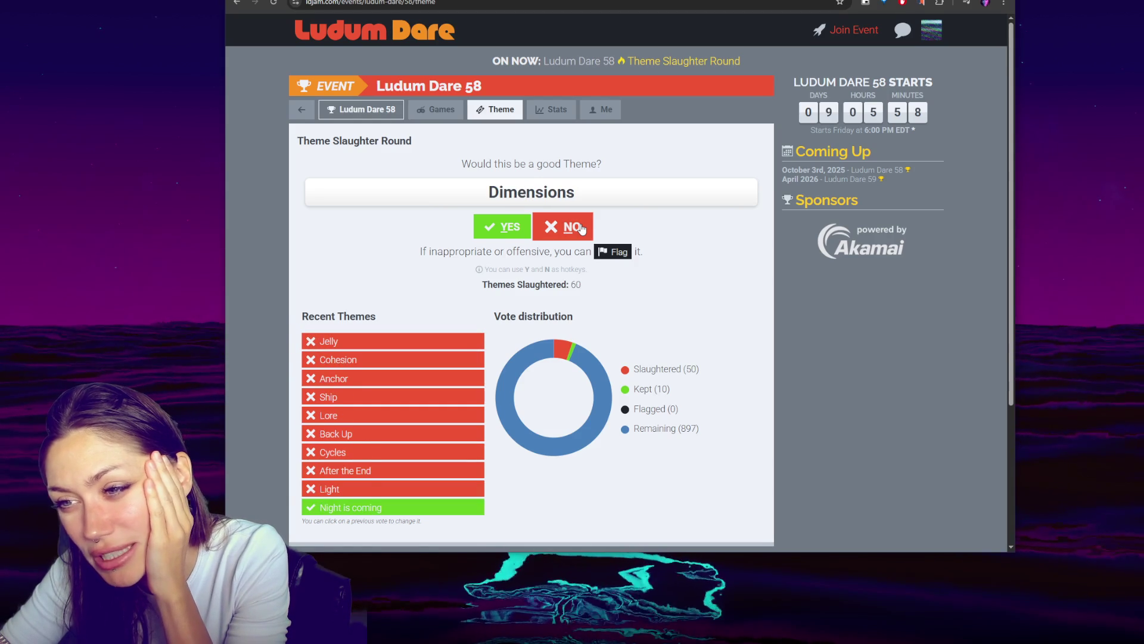
click(581, 228)
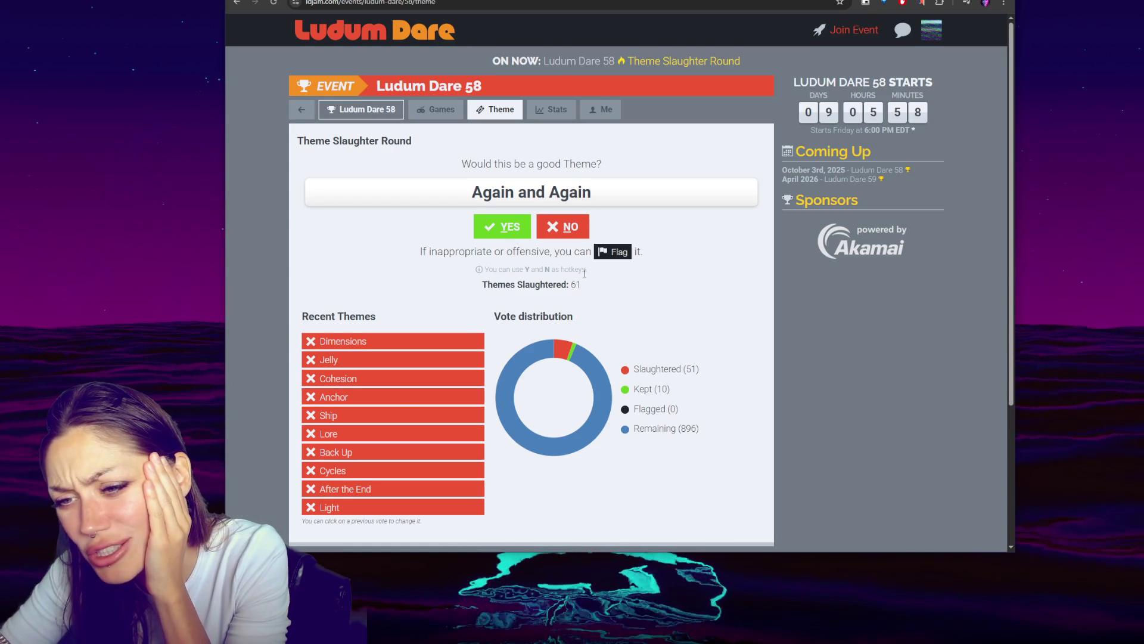
click(565, 230)
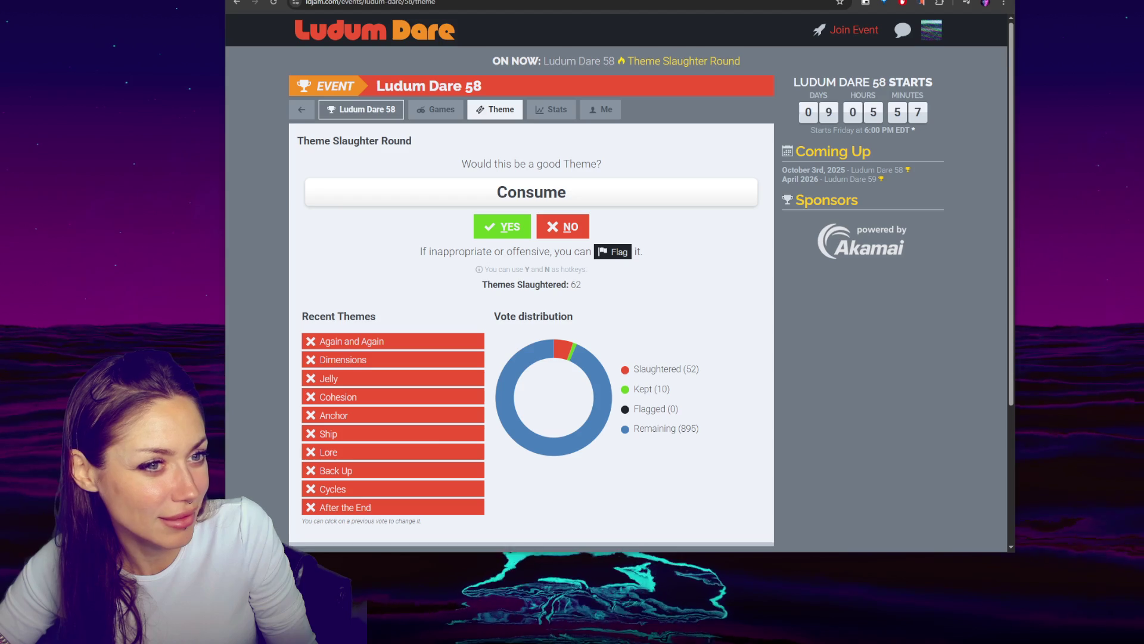
key(alt+Tab)
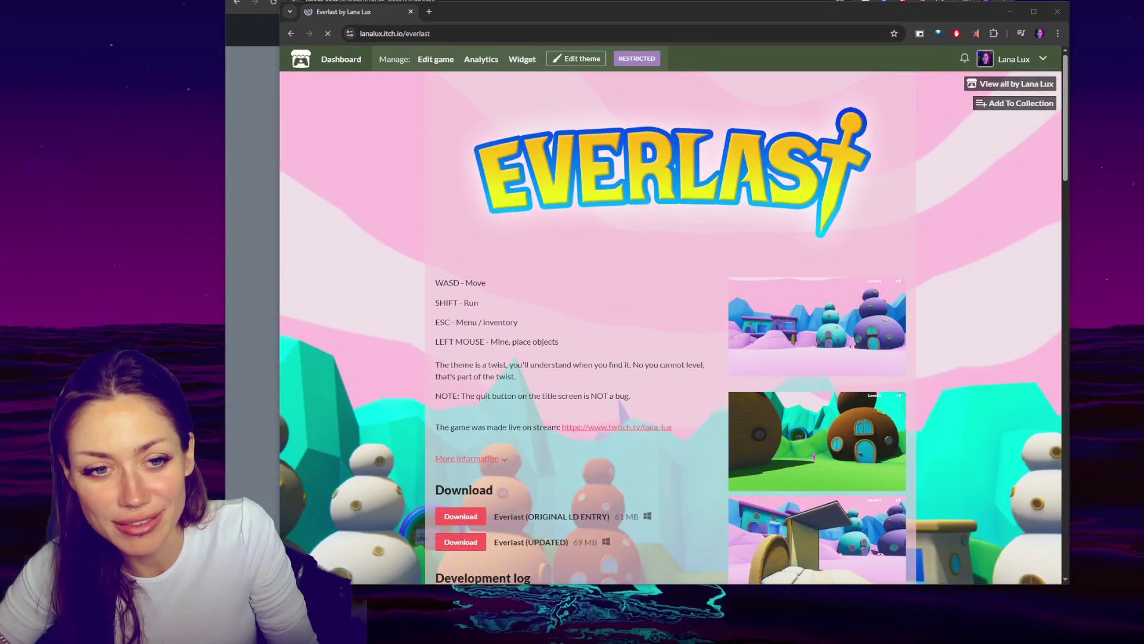
Enlarge a couple of Everlast screenshots, including the kitchen one, and close them
scroll(642, 316, down, 5)
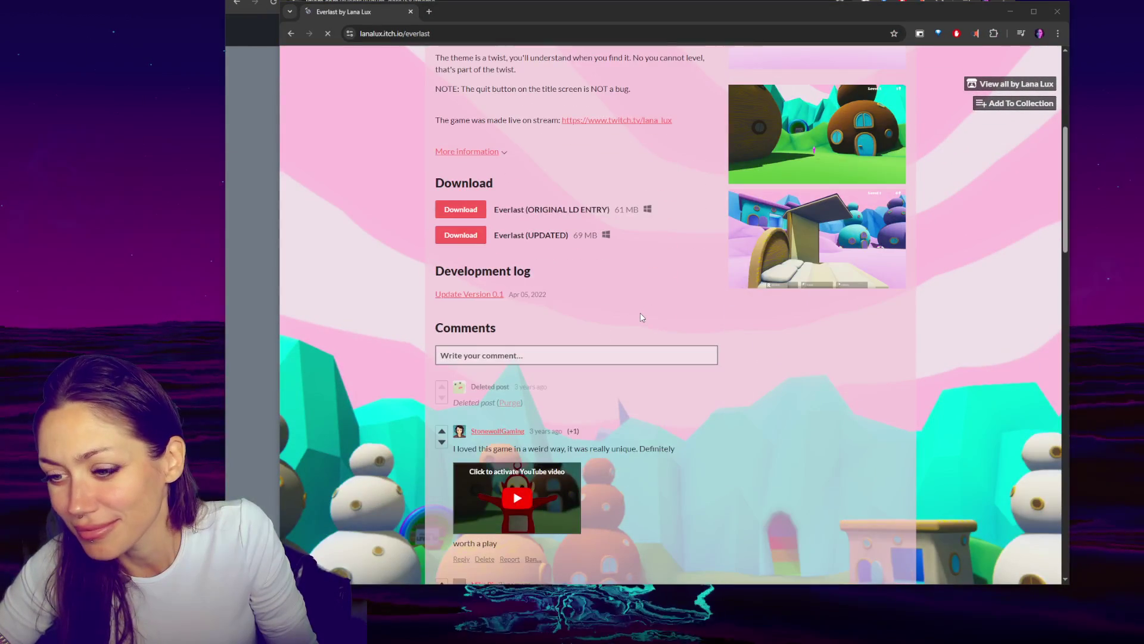
click(855, 338)
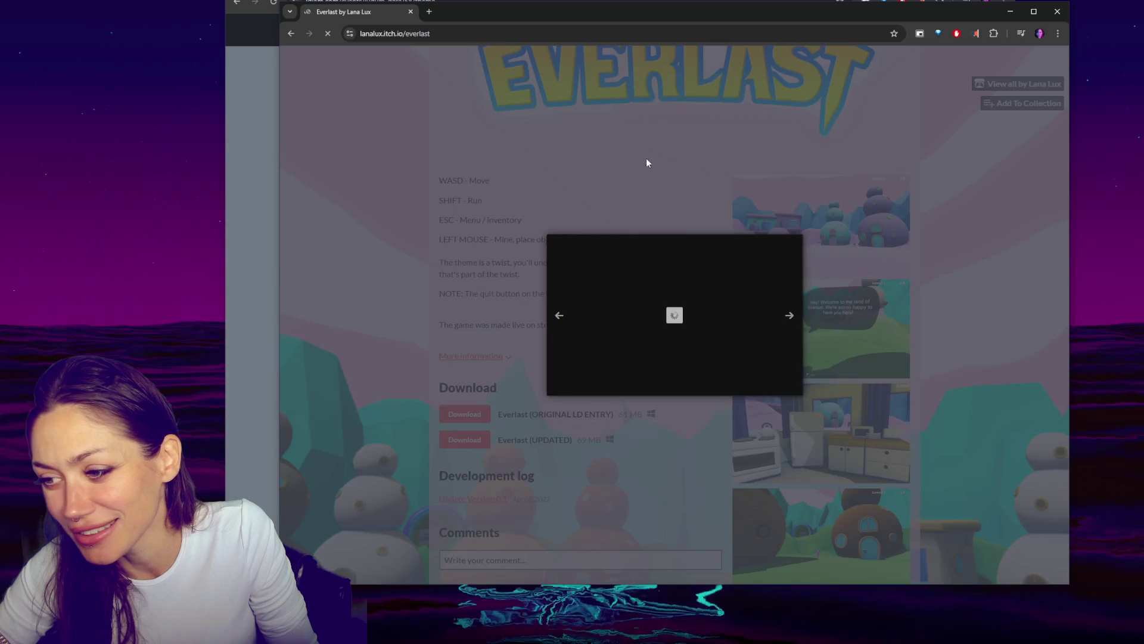
click(937, 369)
click(783, 368)
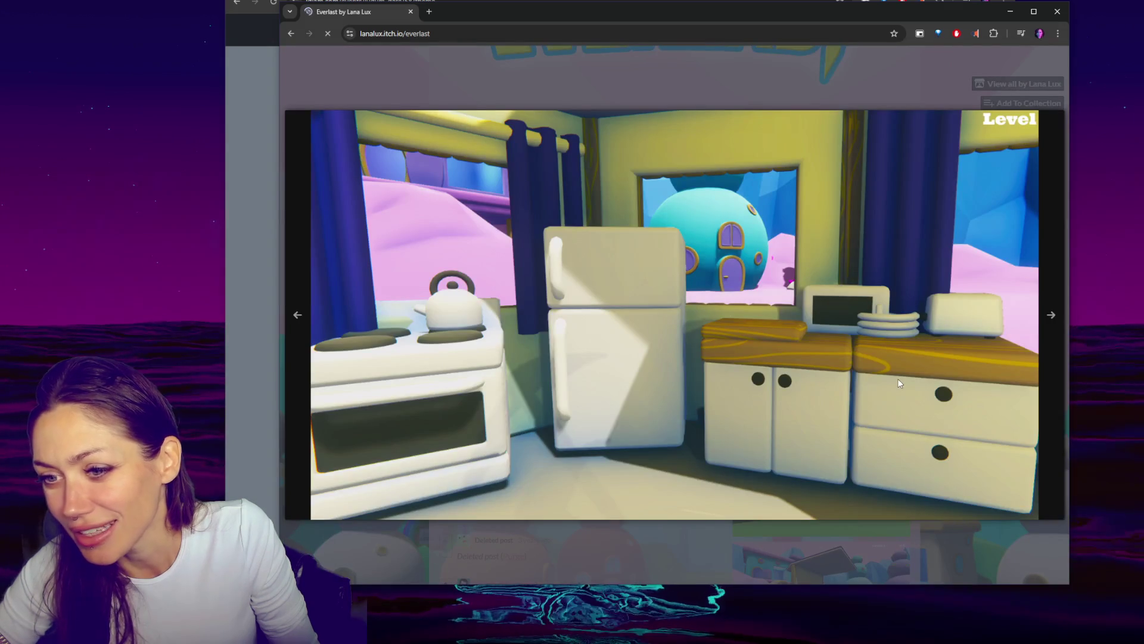
click(922, 206)
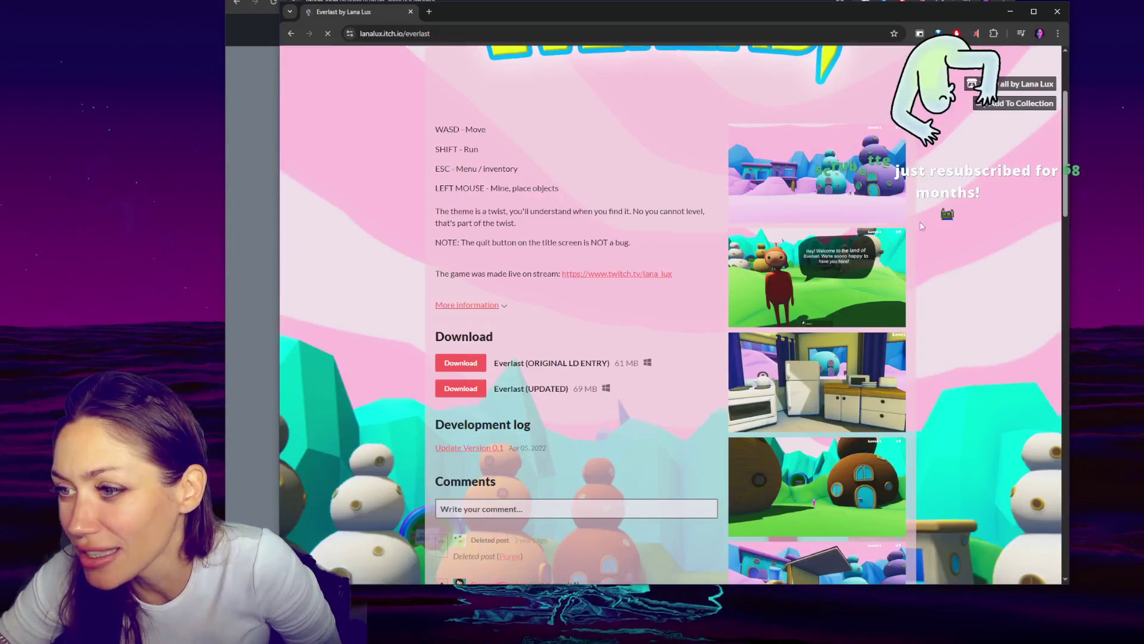
Open the first Everlast screenshot and step forward through the gallery
click(855, 185)
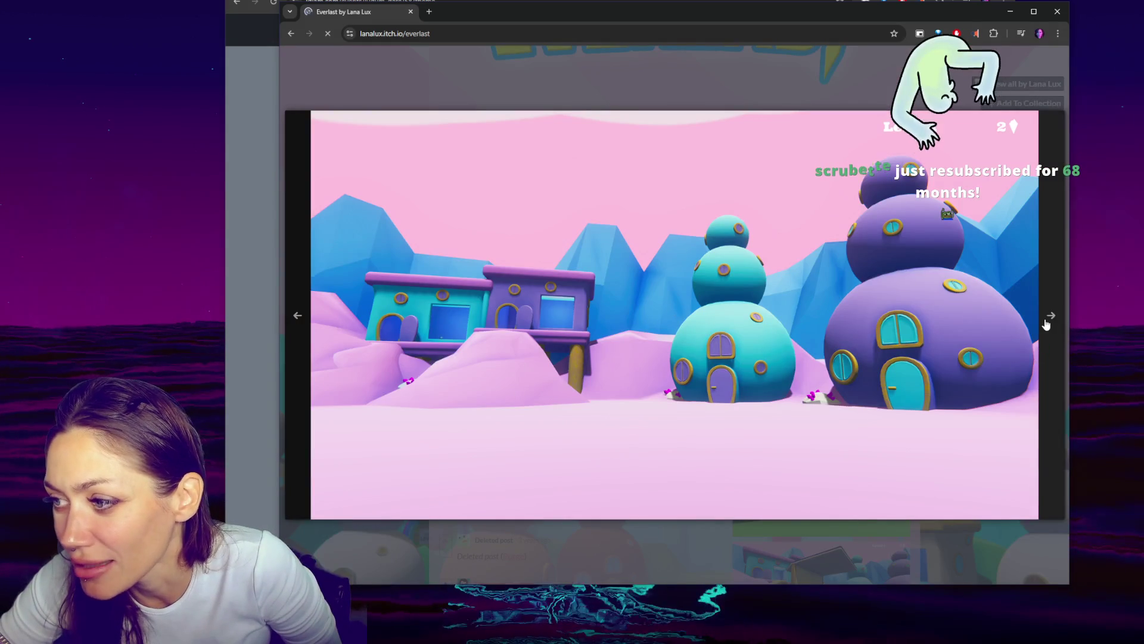
click(1052, 329)
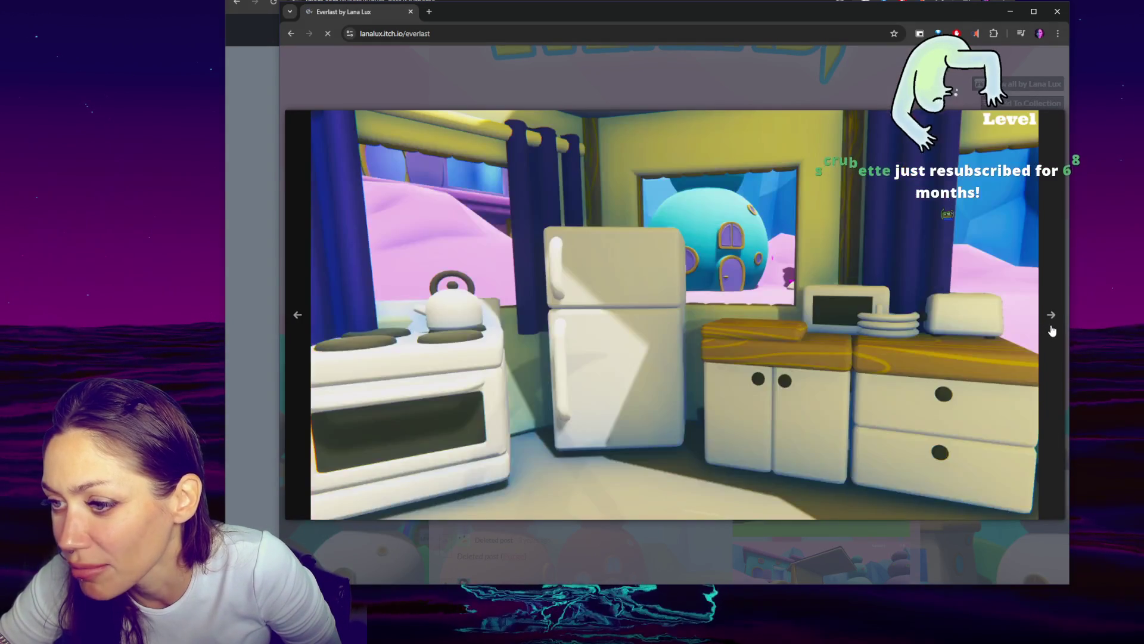
click(1052, 331)
click(1051, 331)
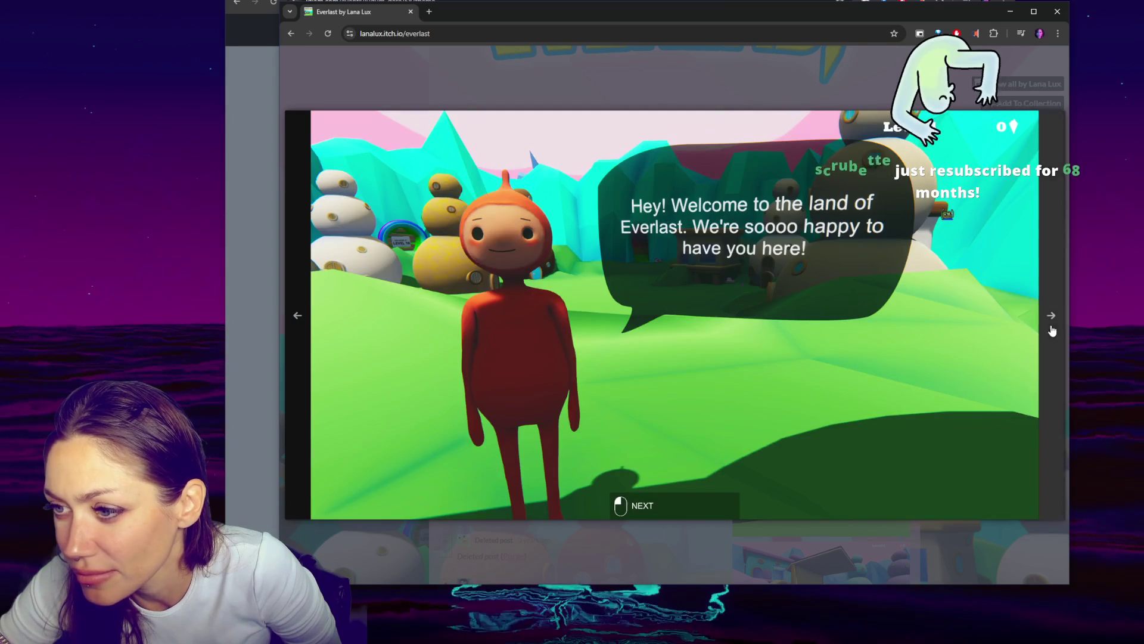
click(1052, 331)
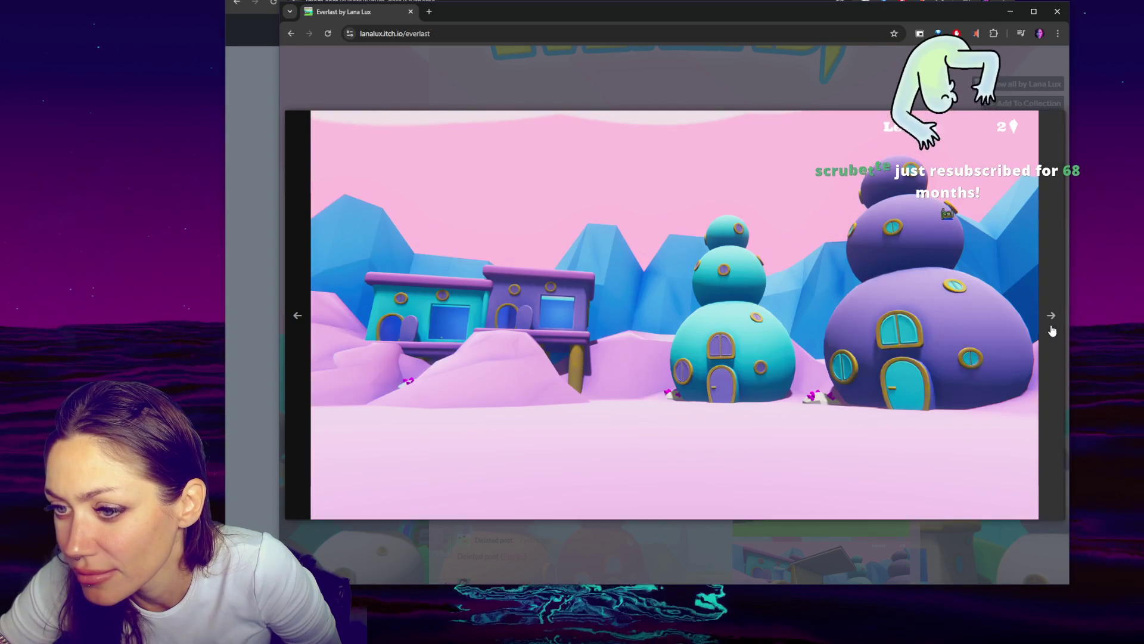
click(1052, 331)
click(1052, 330)
click(842, 106)
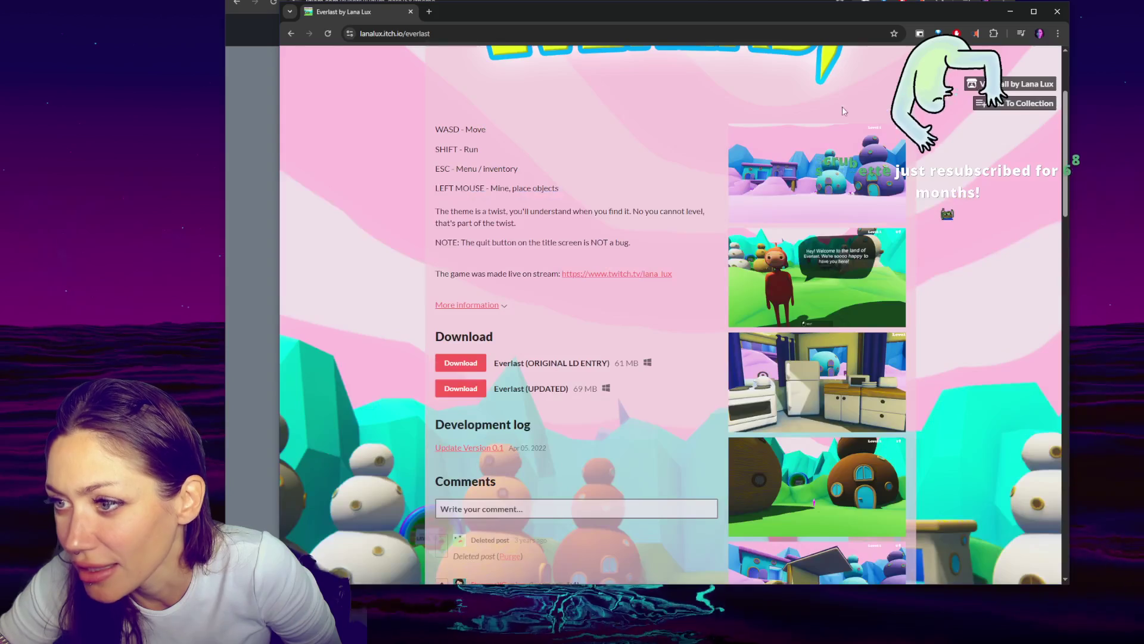
View the bed and wooden-house screenshots, then close the itch.io browser window
scroll(840, 298, down, 4)
click(840, 312)
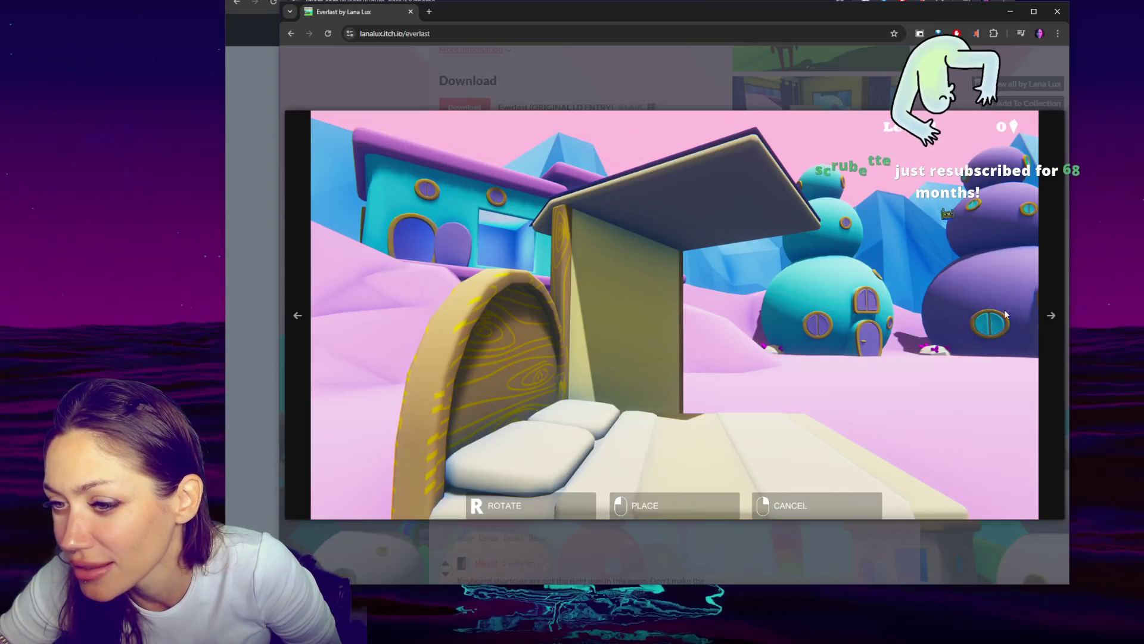
click(1052, 315)
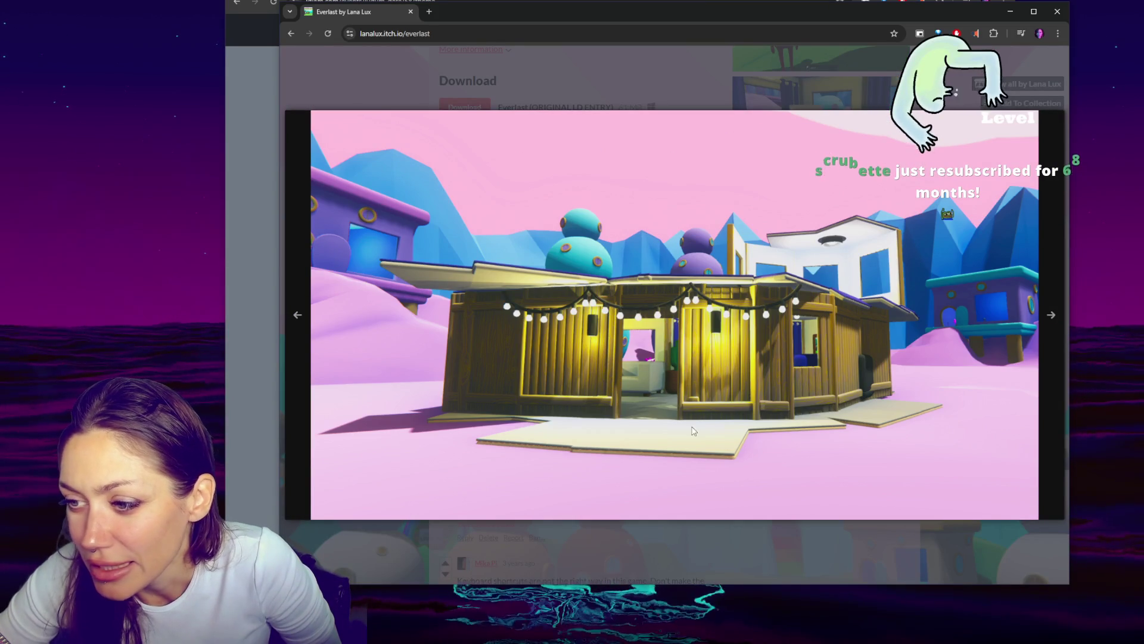
key(Escape)
scroll(823, 239, up, 4)
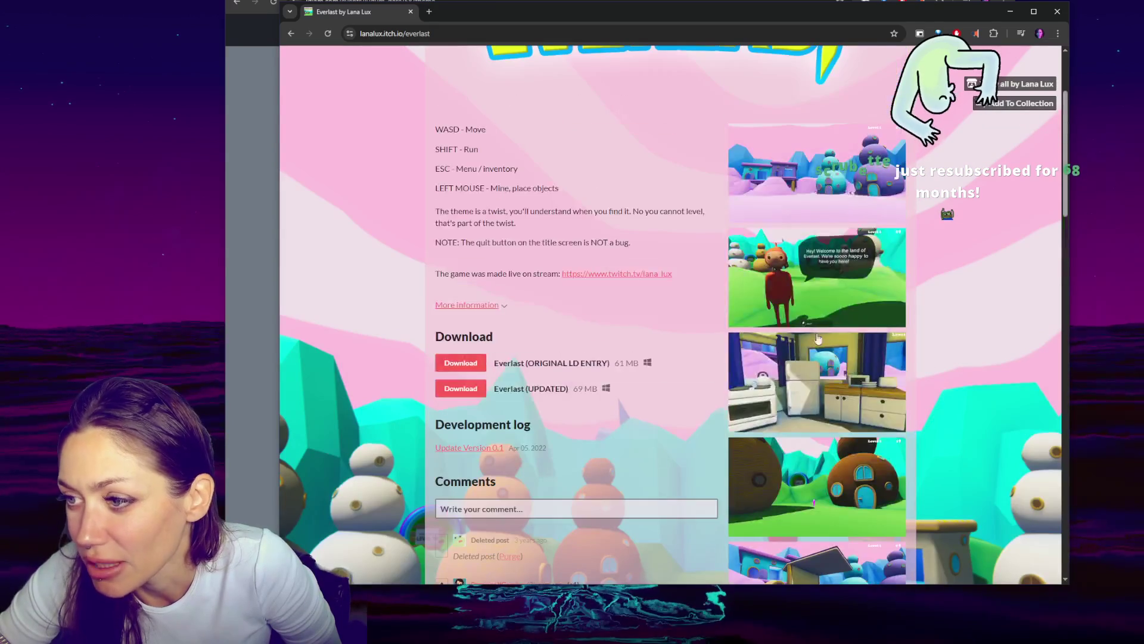
click(1053, 15)
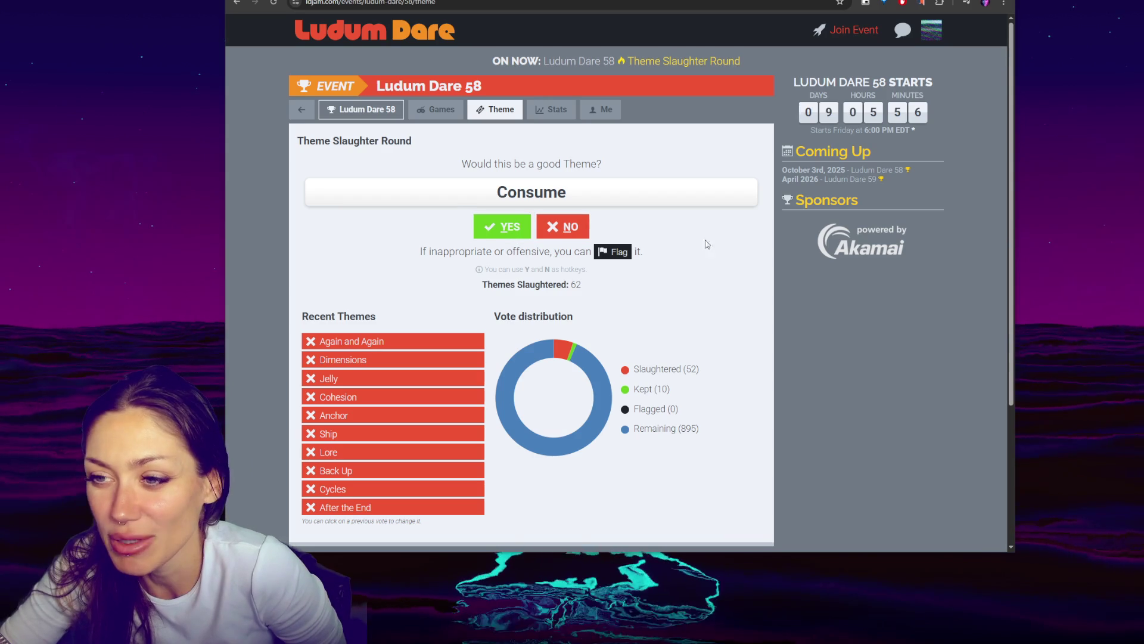
Slaughter the theme Consume with a No vote
click(559, 234)
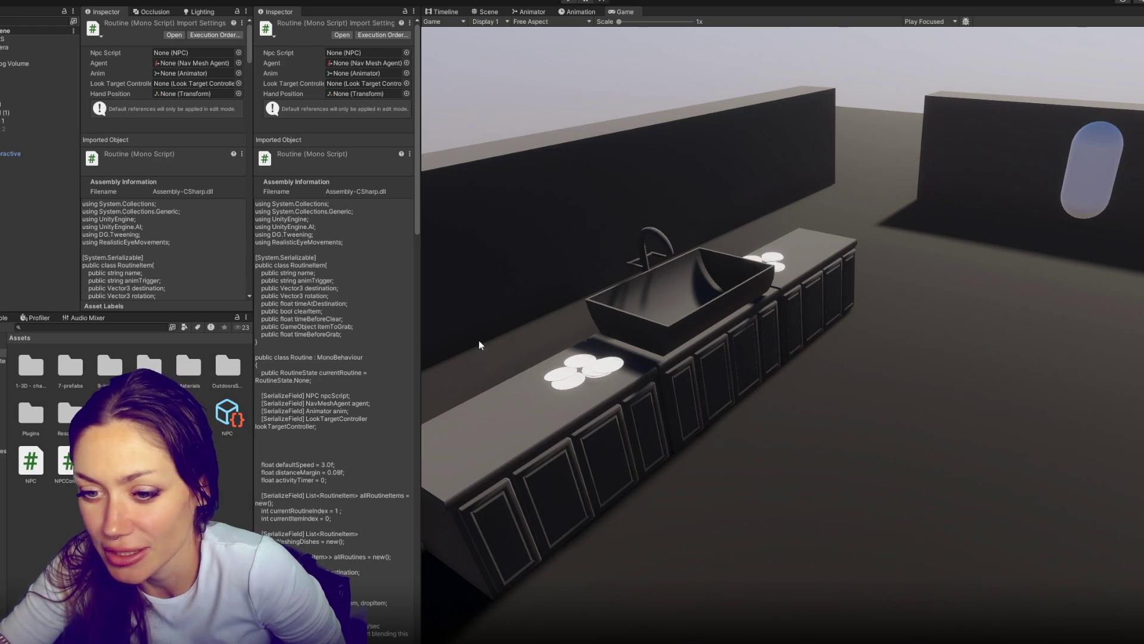
Create a C# script named Talking in the Assets folder
right_click(148, 539)
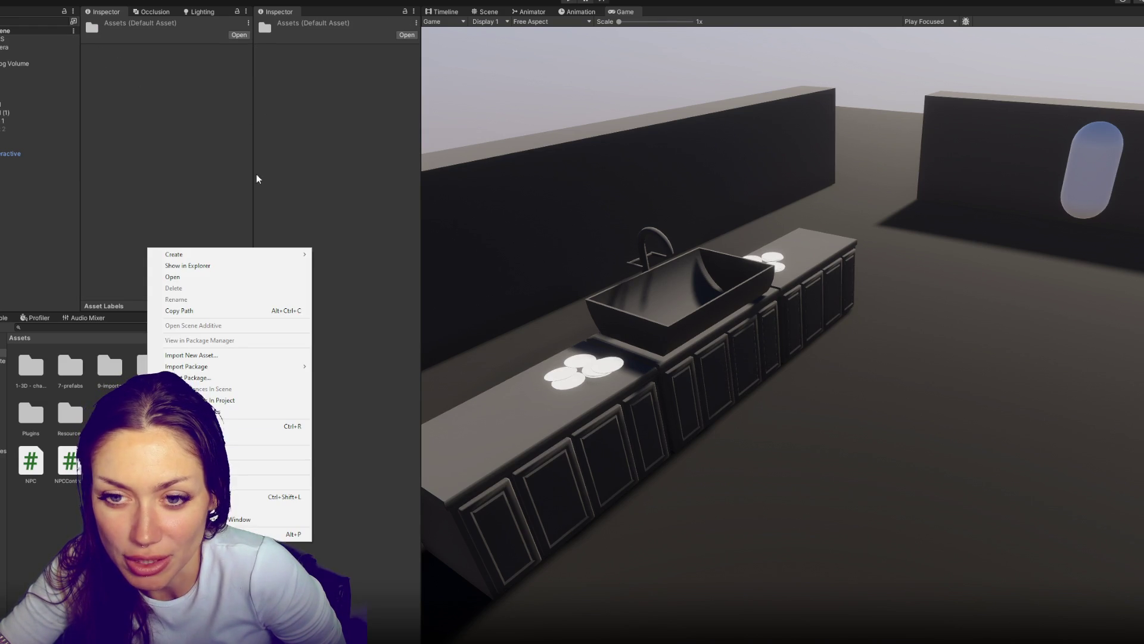
mouse_move(255, 252)
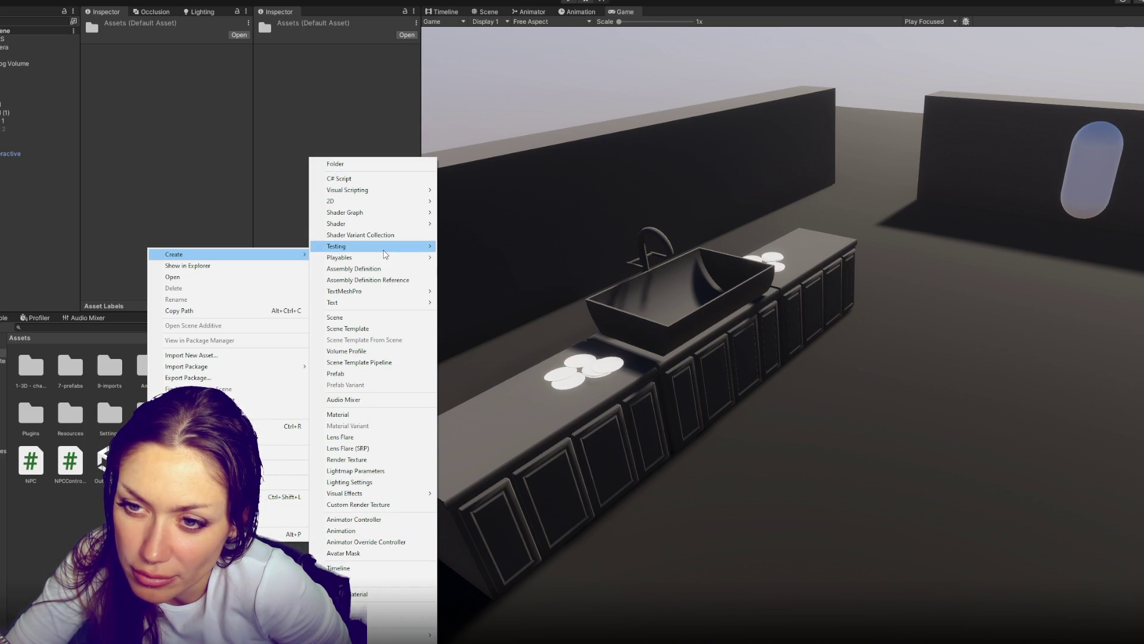
mouse_move(358, 189)
click(471, 190)
text(Talk)
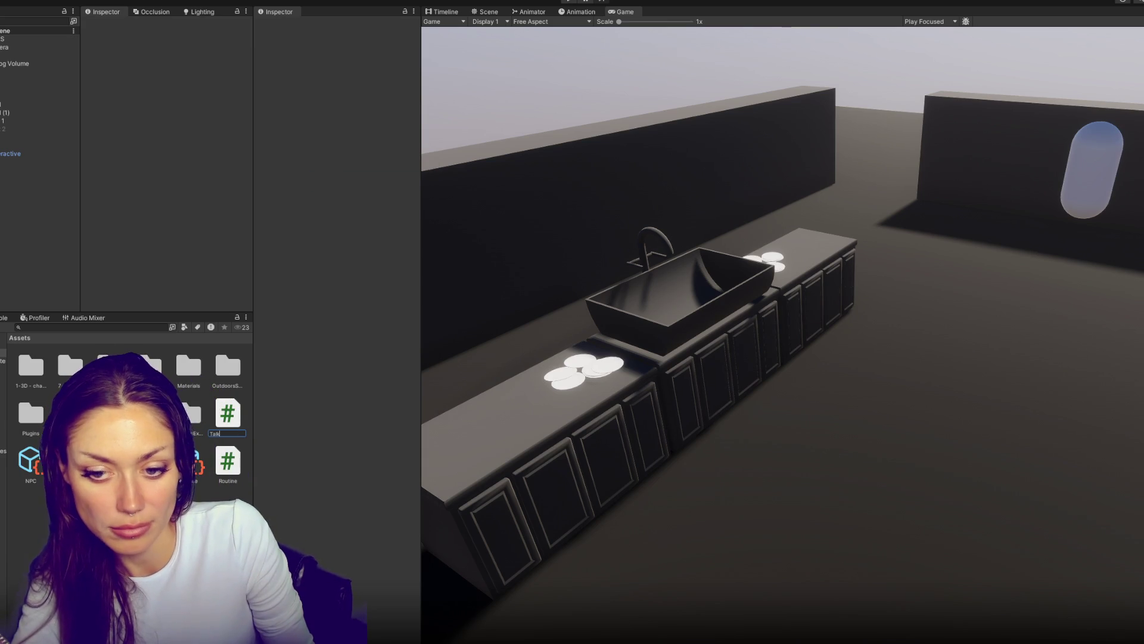
text(ing)
key(Return)
double_click(230, 462)
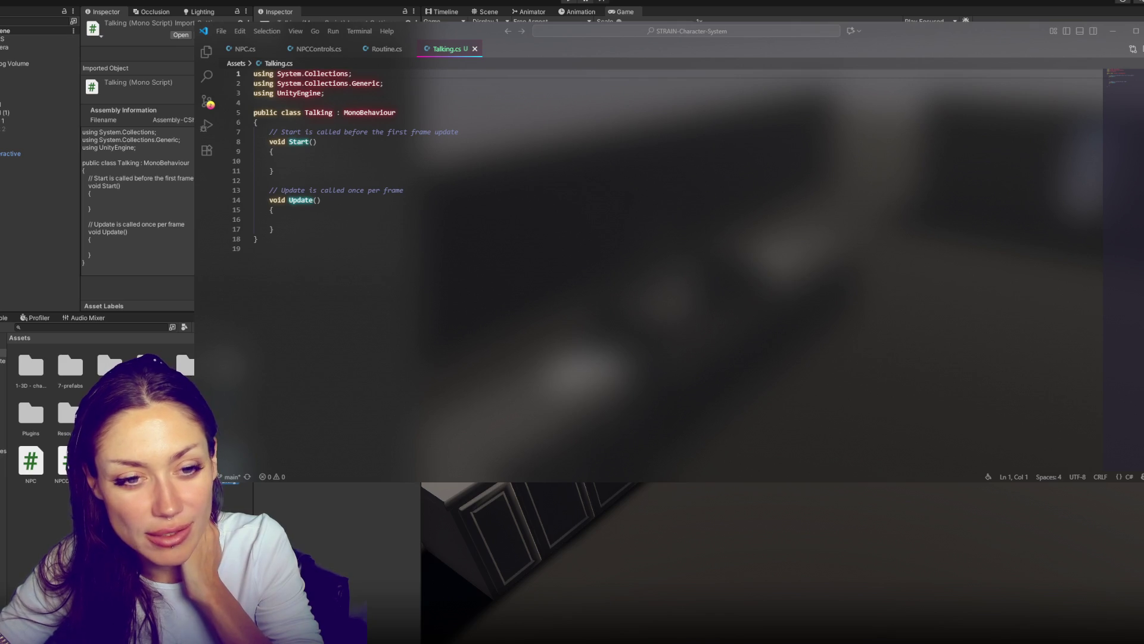
click(34, 270)
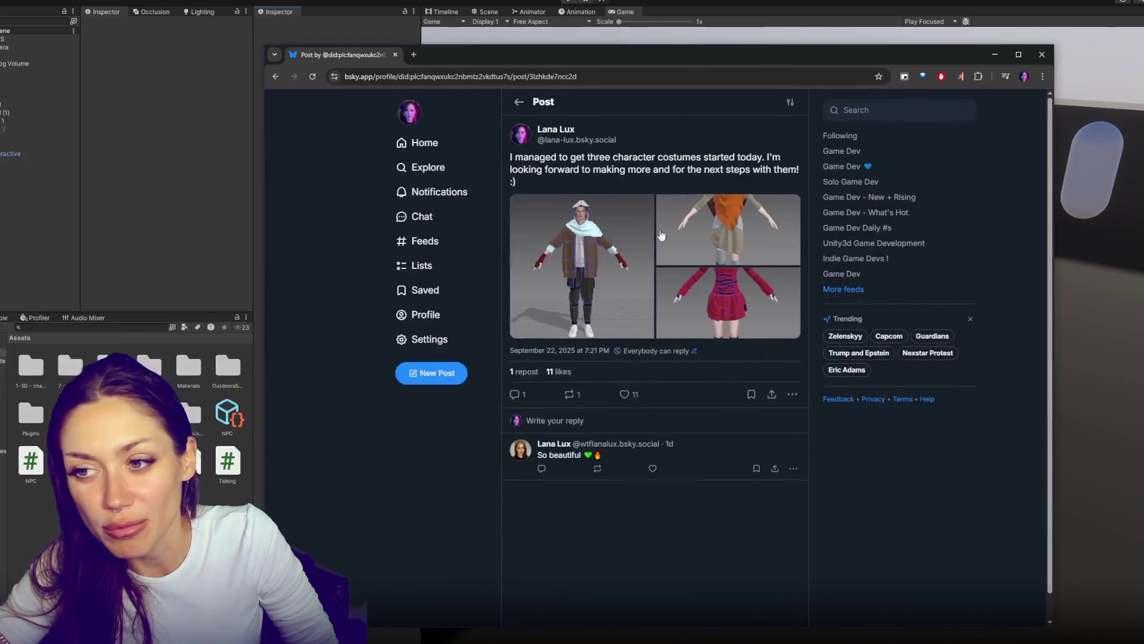
click(670, 279)
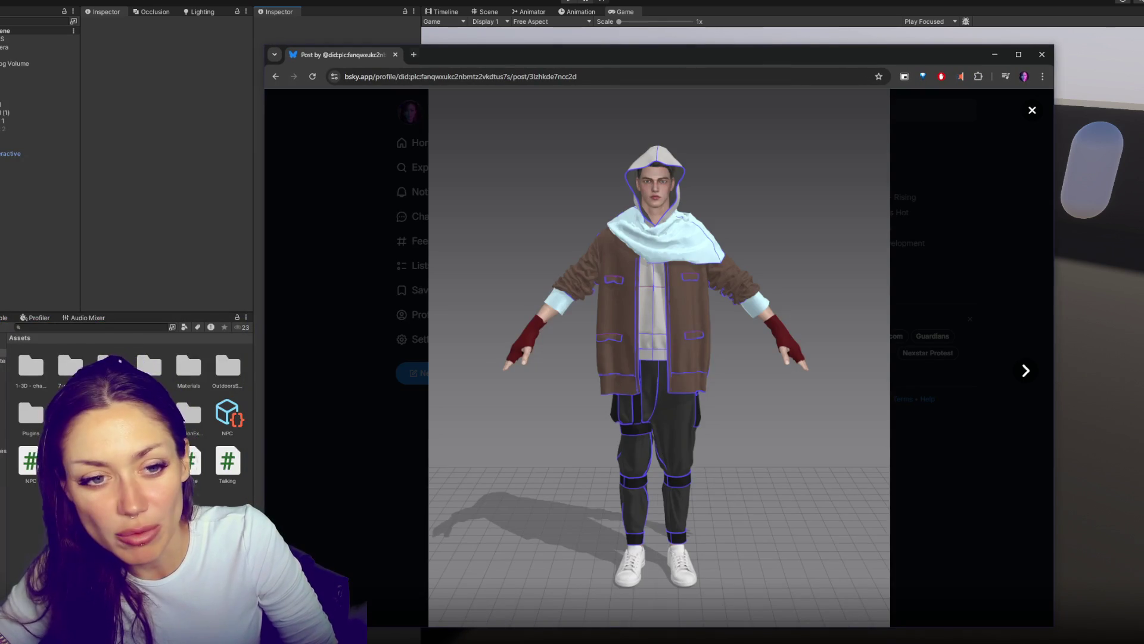
click(1026, 371)
click(1025, 371)
click(292, 371)
click(292, 371)
click(293, 370)
click(579, 271)
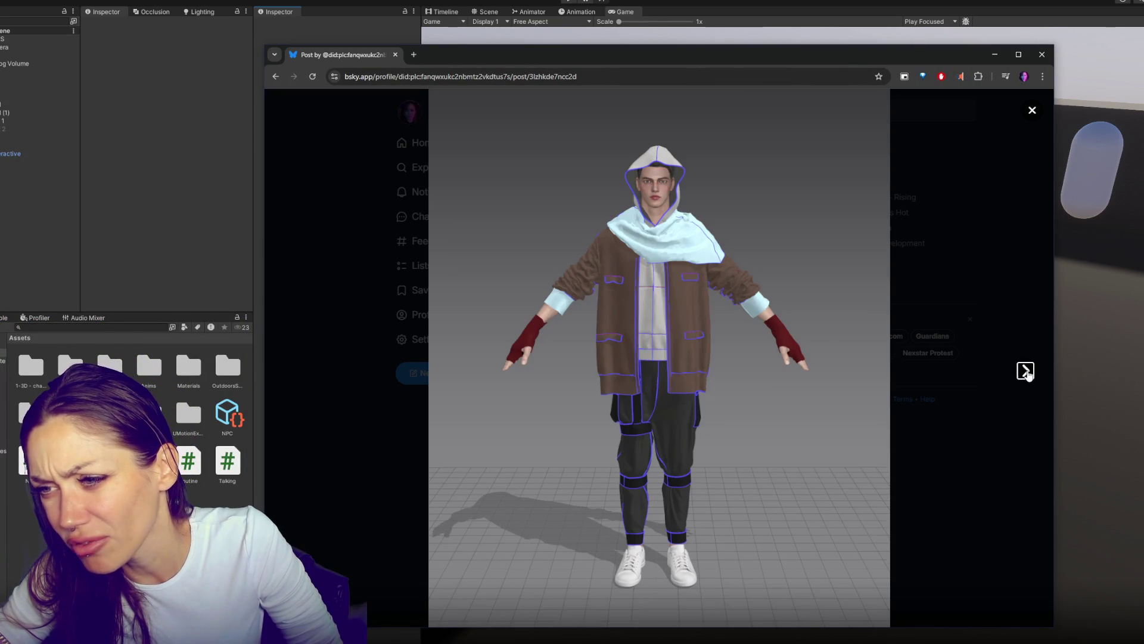
click(1025, 372)
click(1026, 371)
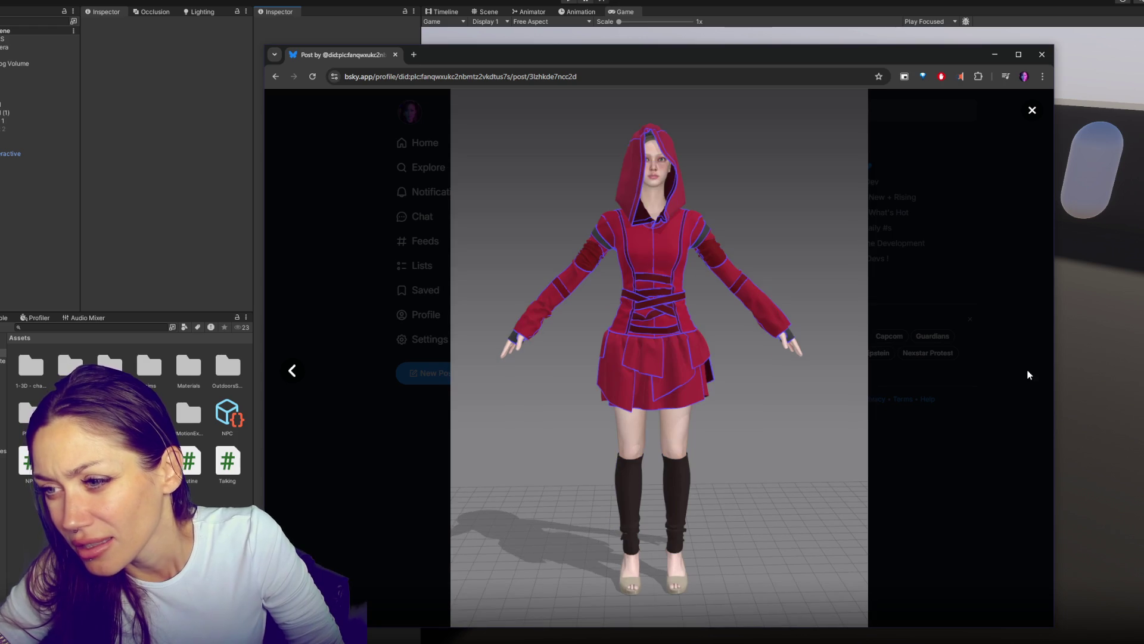
click(290, 373)
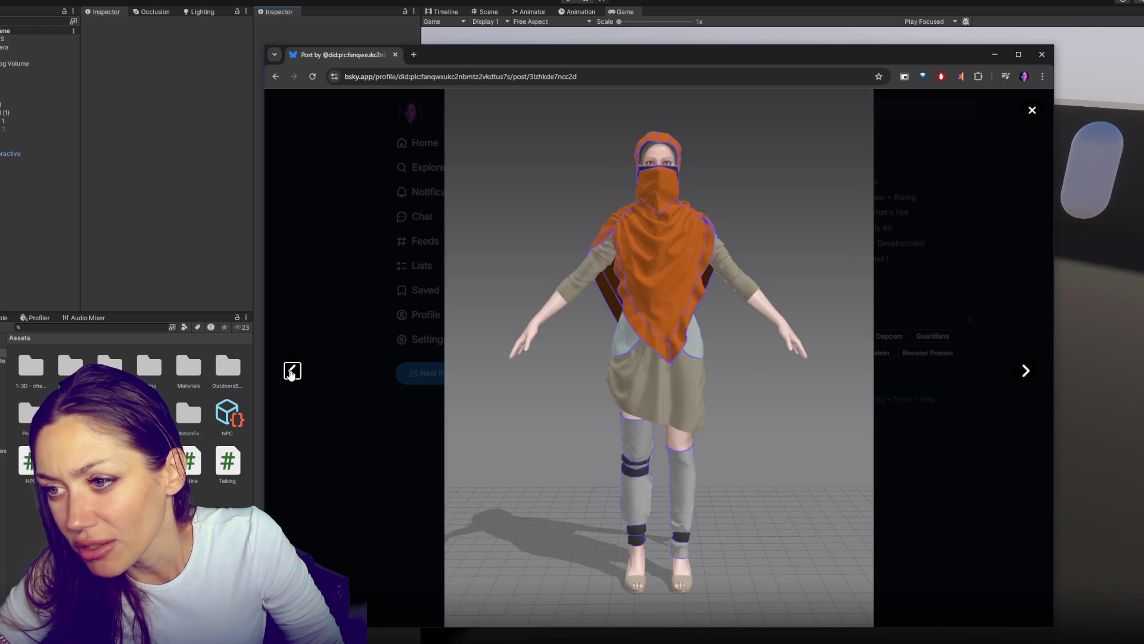
click(291, 373)
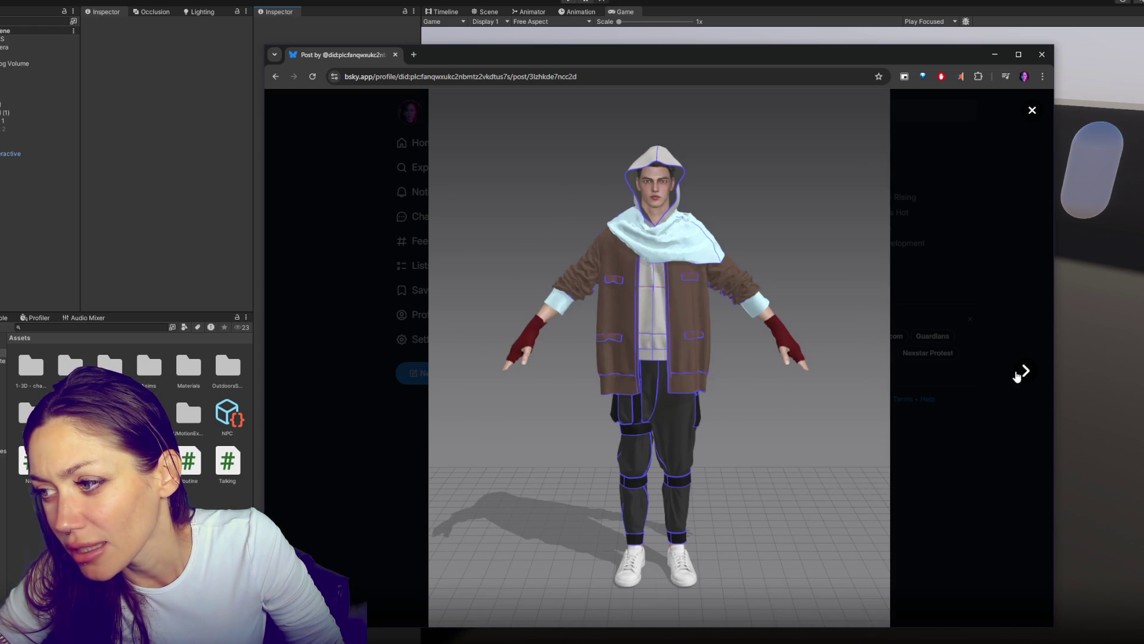
click(1023, 373)
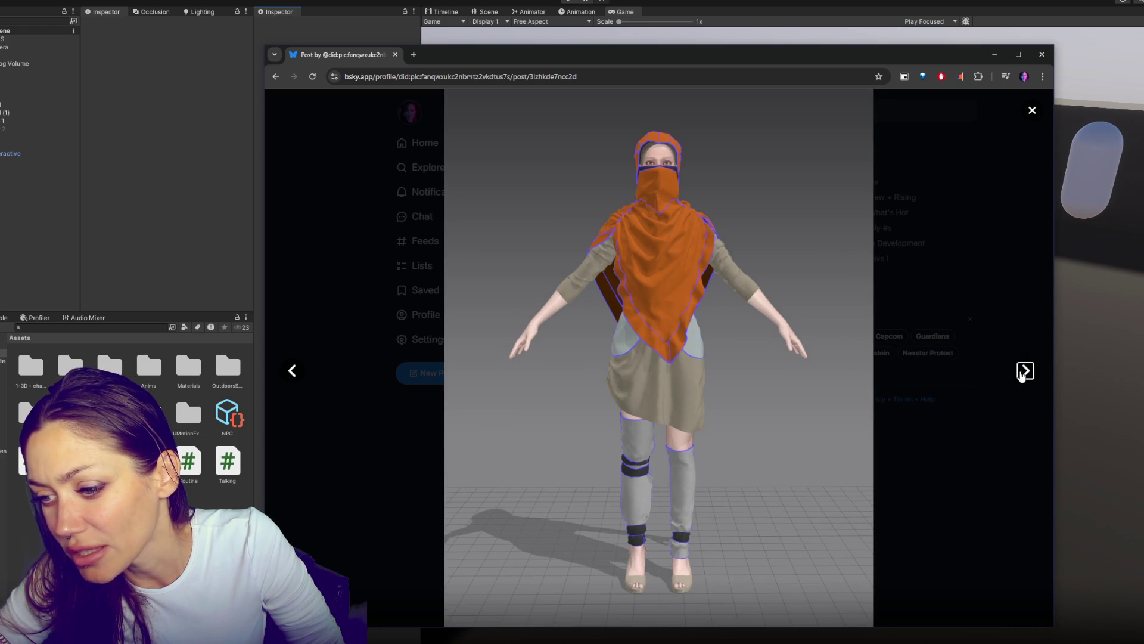
click(1026, 371)
click(1041, 55)
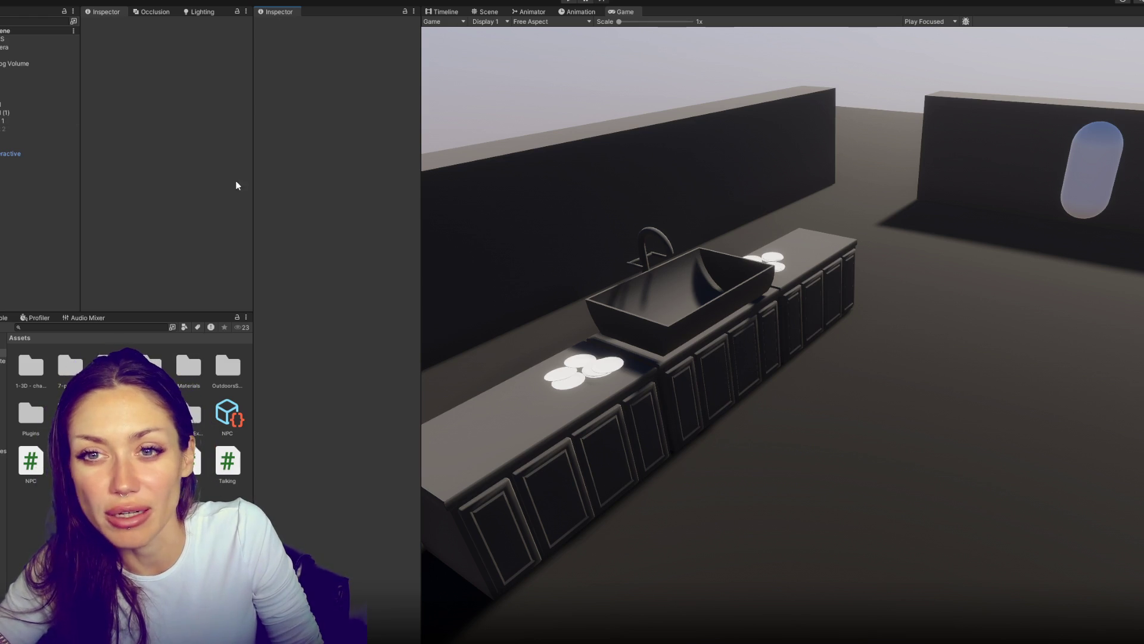
click(571, 2)
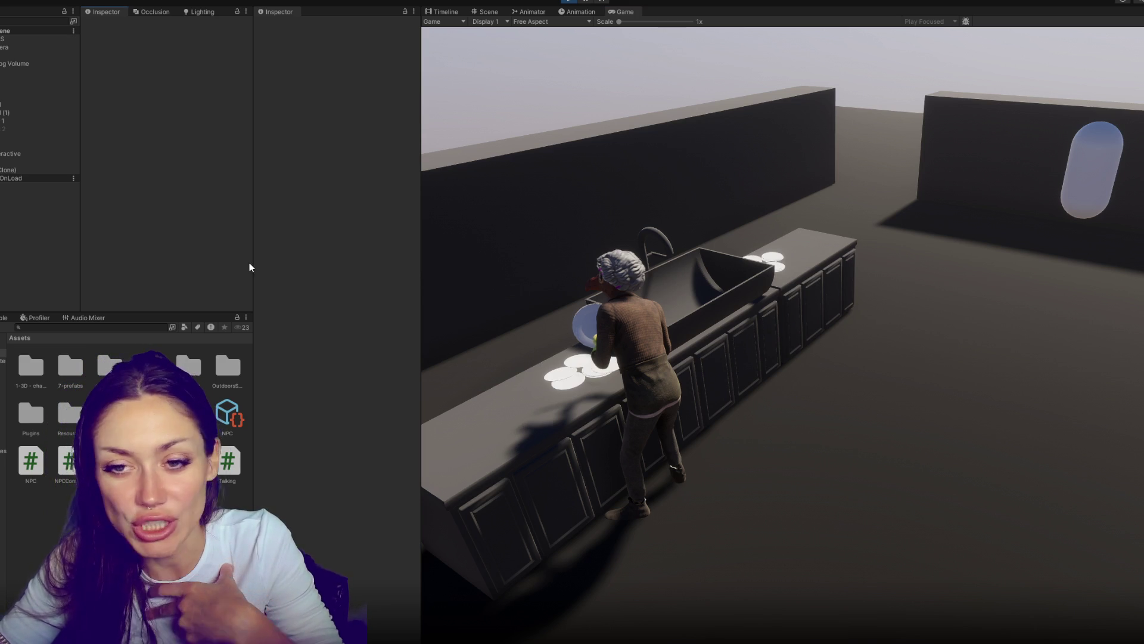
Scrub the Player's Position X and Z around the washing NPC, ending behind the counter
click(24, 161)
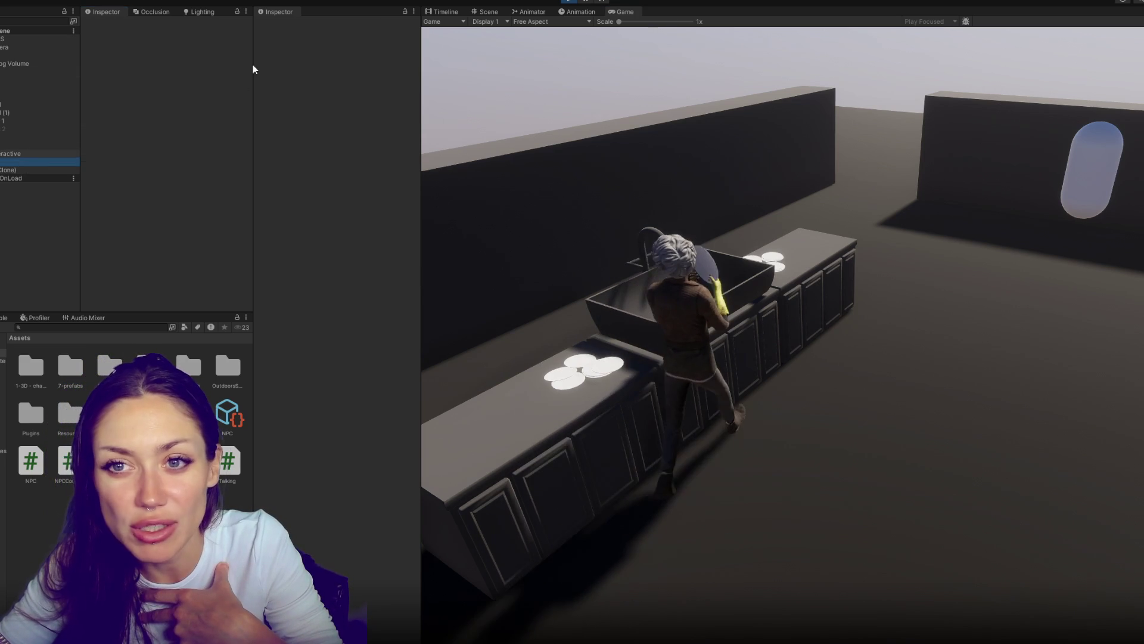
drag(392, 64, 538, 69)
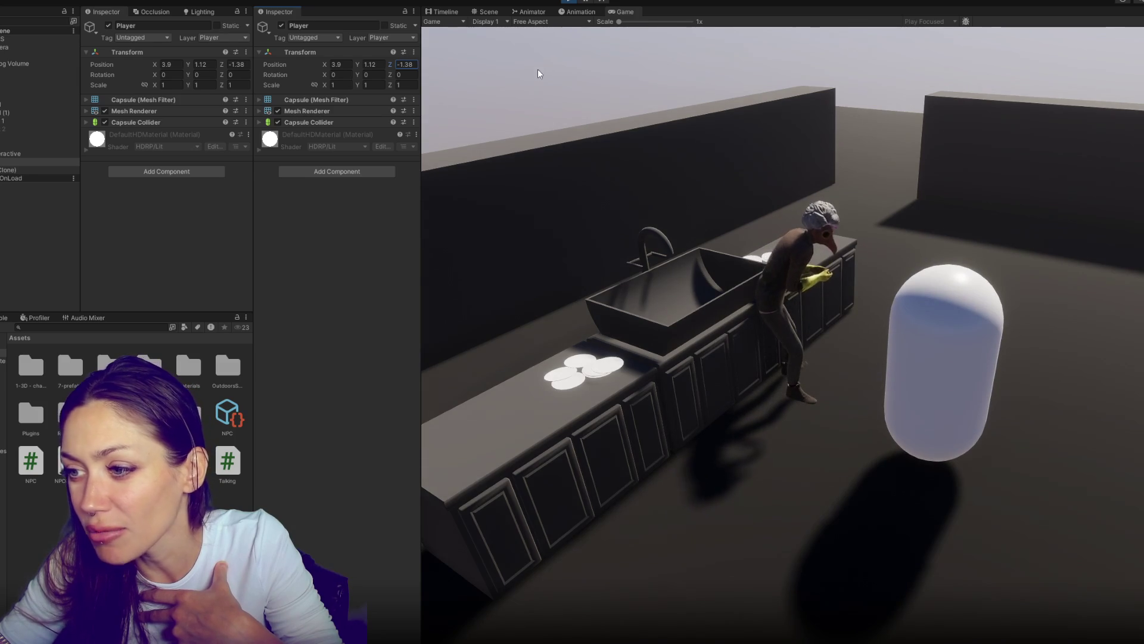
drag(323, 64, 325, 63)
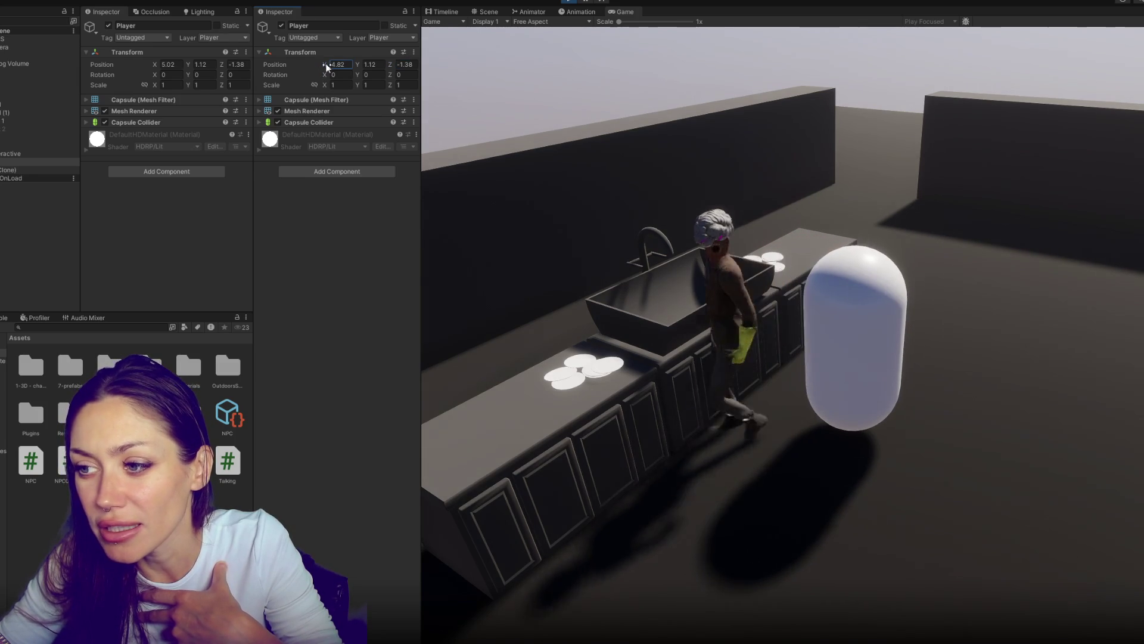
click(390, 64)
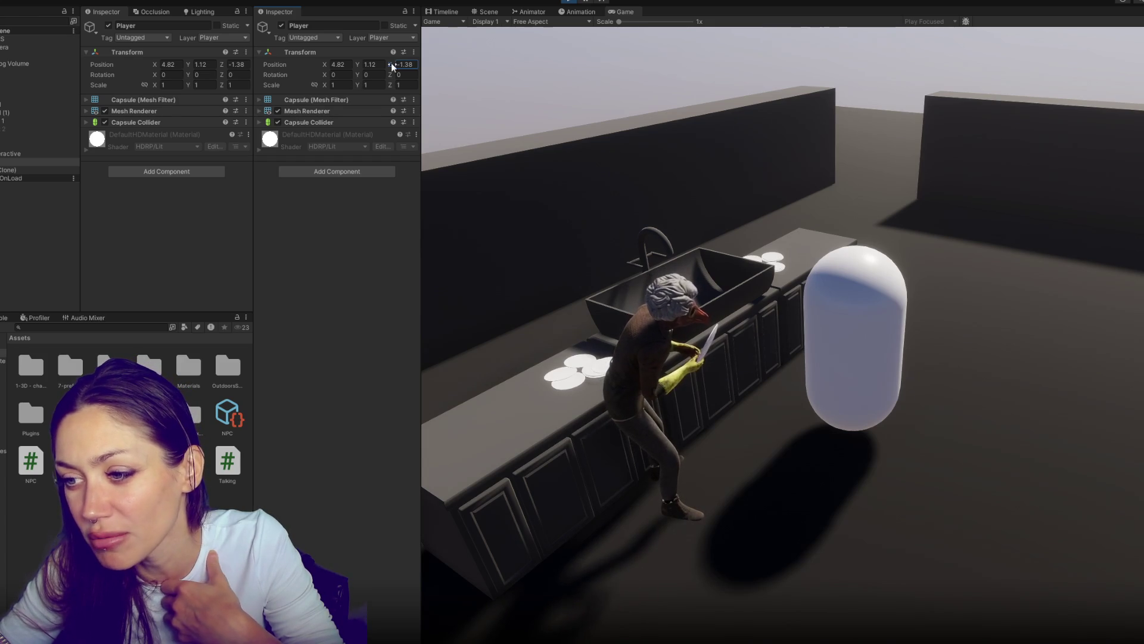
drag(392, 62, 504, 73)
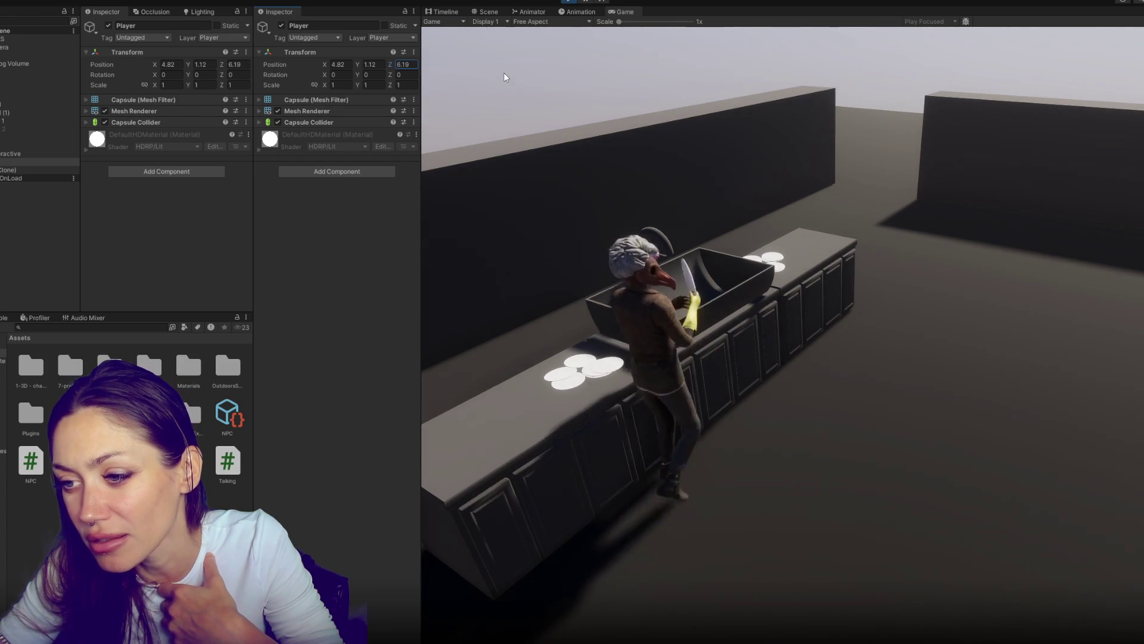
drag(503, 73, 395, 82)
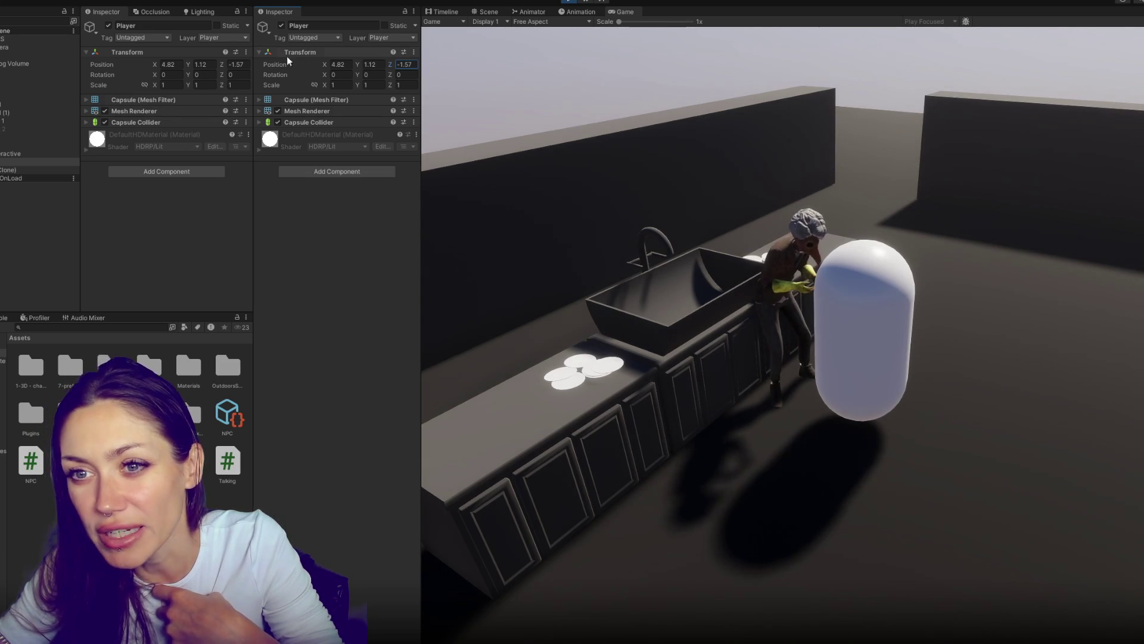
mouse_move(328, 62)
mouse_down()
mouse_move(360, 53)
mouse_move(405, 66)
mouse_move(291, 95)
mouse_move(395, 62)
mouse_up()
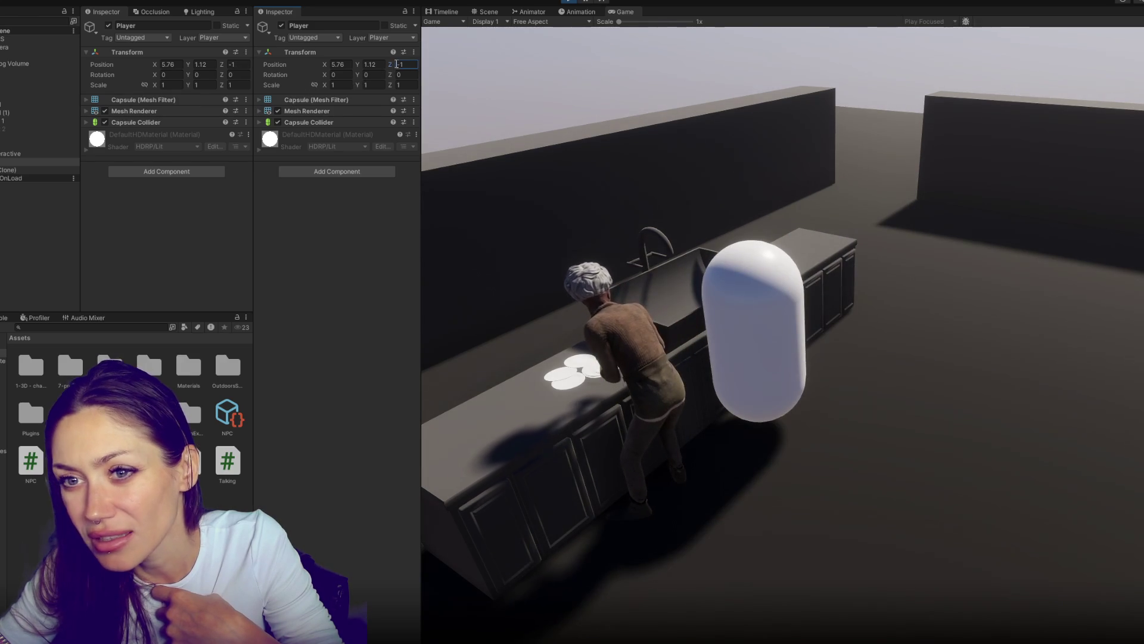
mouse_move(326, 72)
mouse_down()
mouse_move(341, 58)
mouse_move(326, 70)
mouse_move(410, 62)
mouse_up()
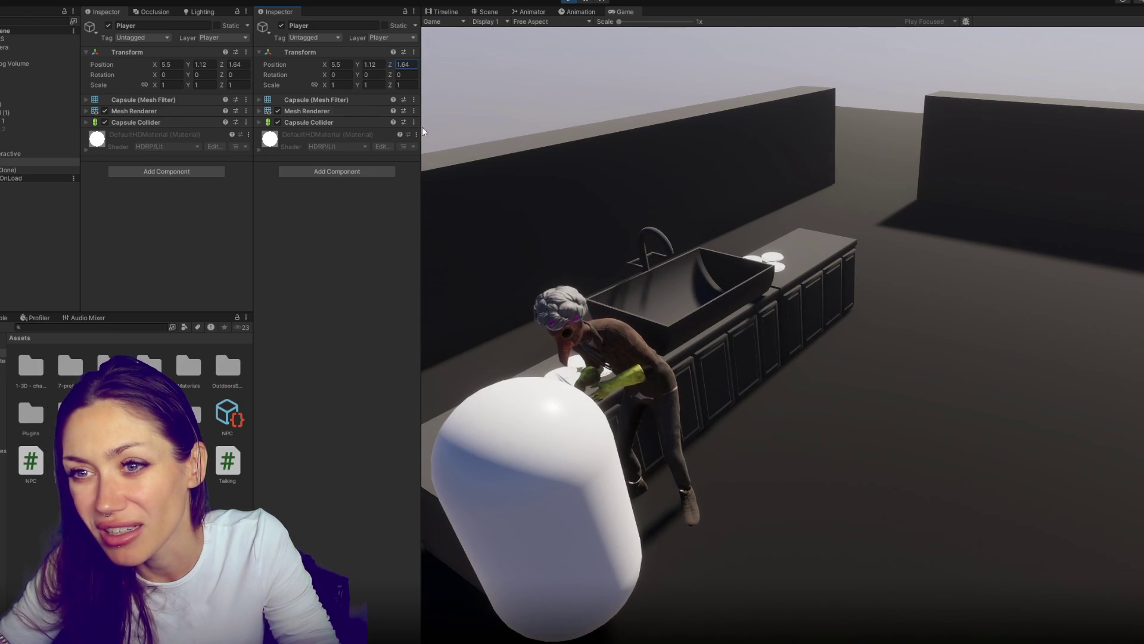
mouse_move(388, 68)
mouse_down()
mouse_move(403, 69)
mouse_move(249, 69)
mouse_move(124, 87)
mouse_move(0, 74)
mouse_move(5, 90)
mouse_move(136, 62)
mouse_up()
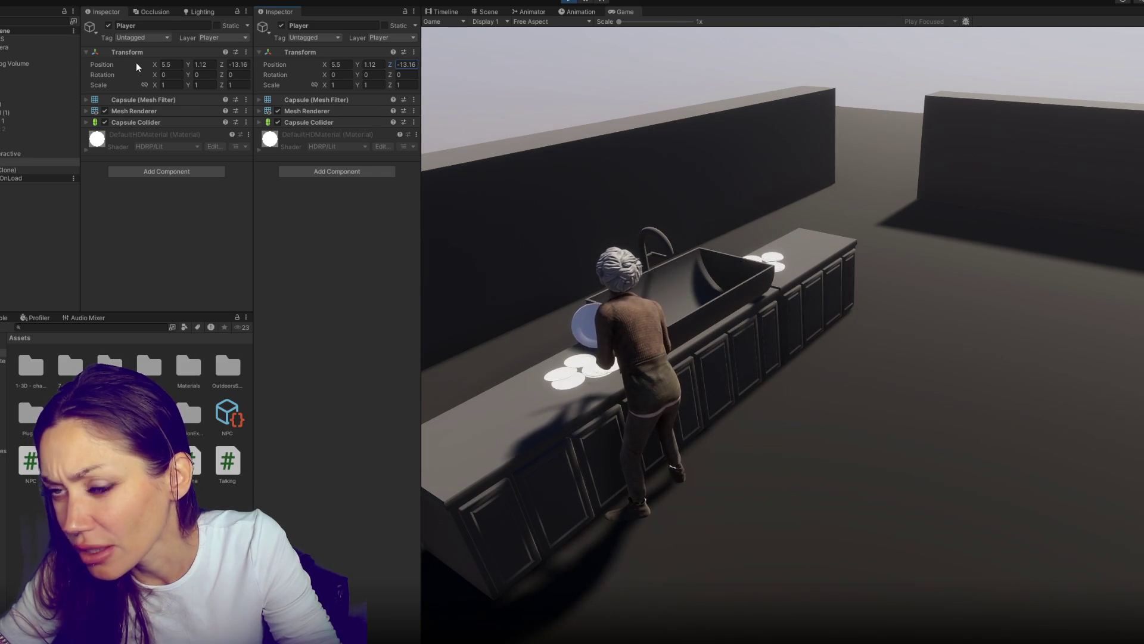
Switch to the Scene view for a kitchen overview and select TheFixer(Clone)
click(493, 13)
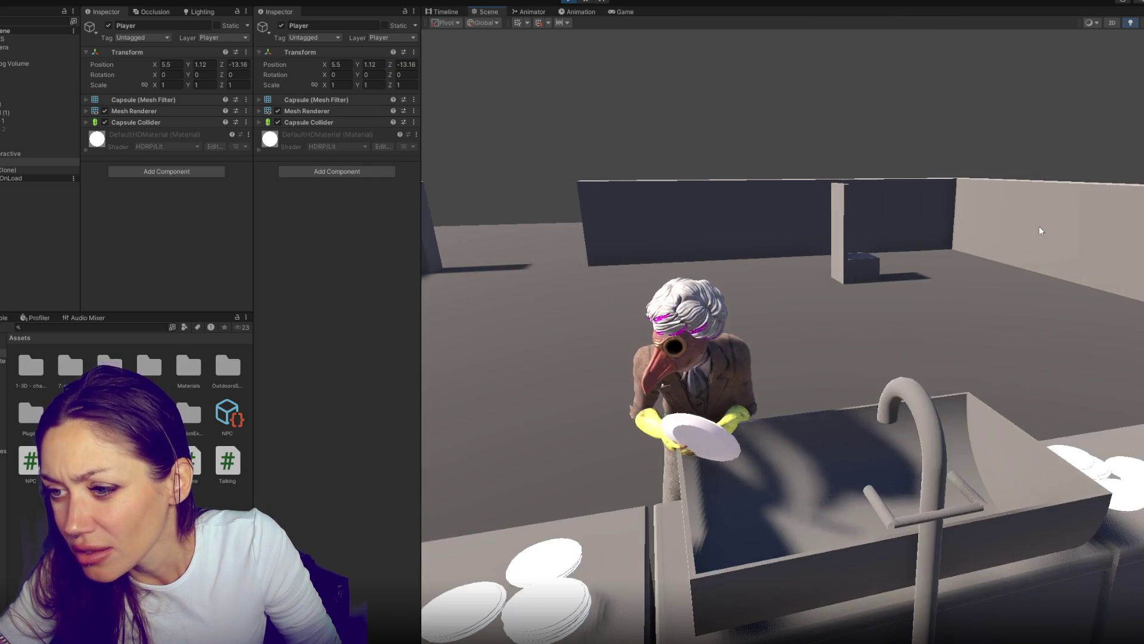
drag(1039, 226, 957, 113)
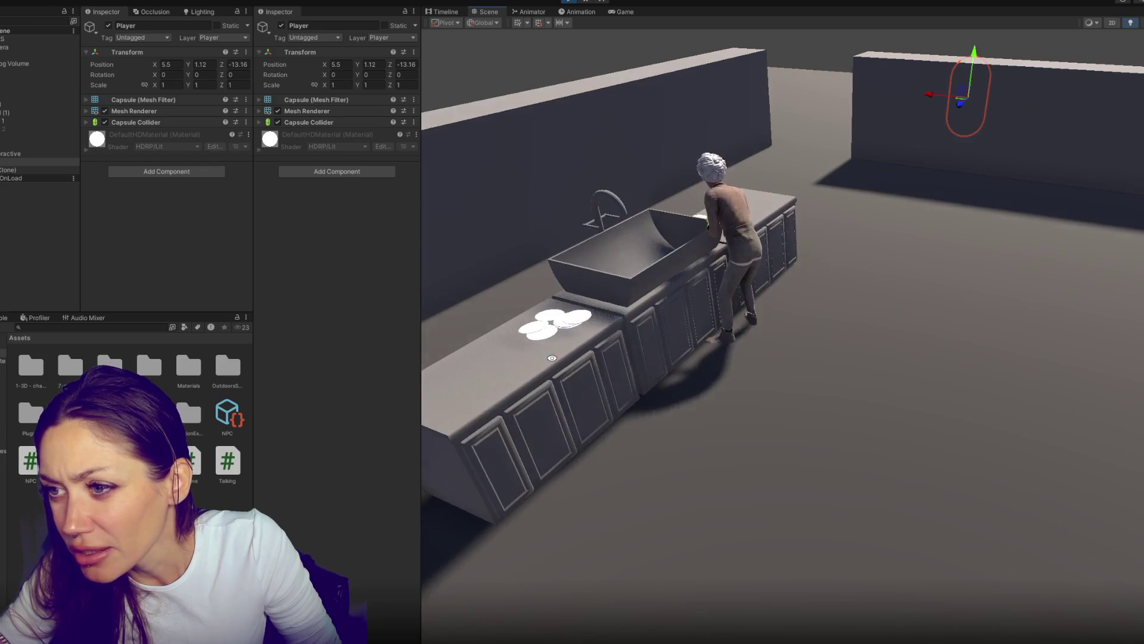
click(20, 162)
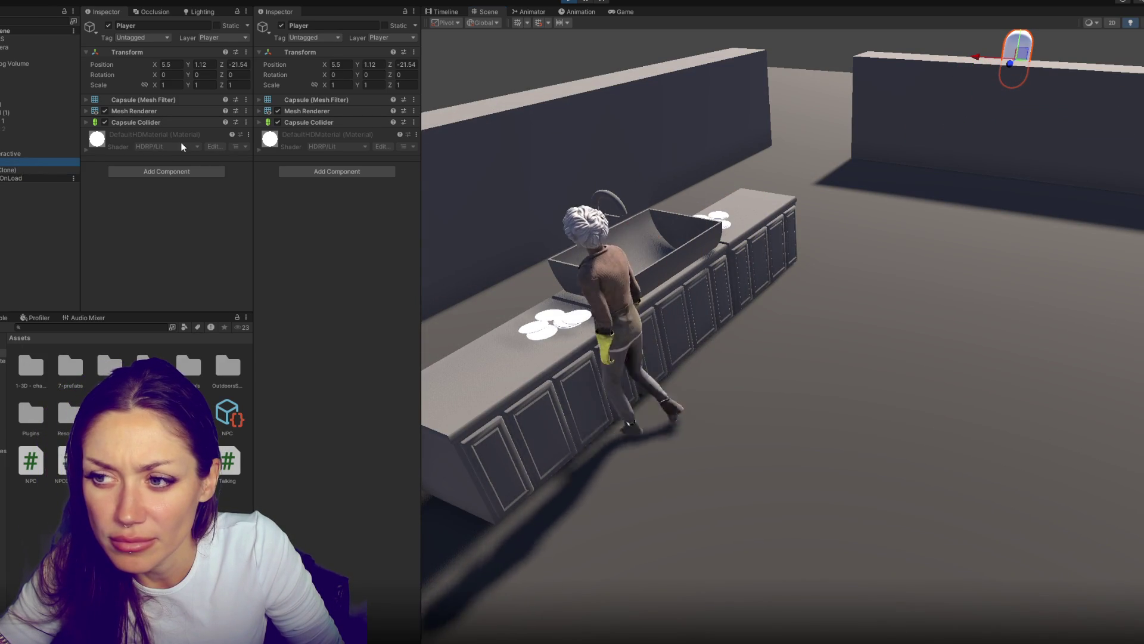
Review TheFixer(Clone)'s Look Target Controller settings, then select the floor Plane
click(34, 169)
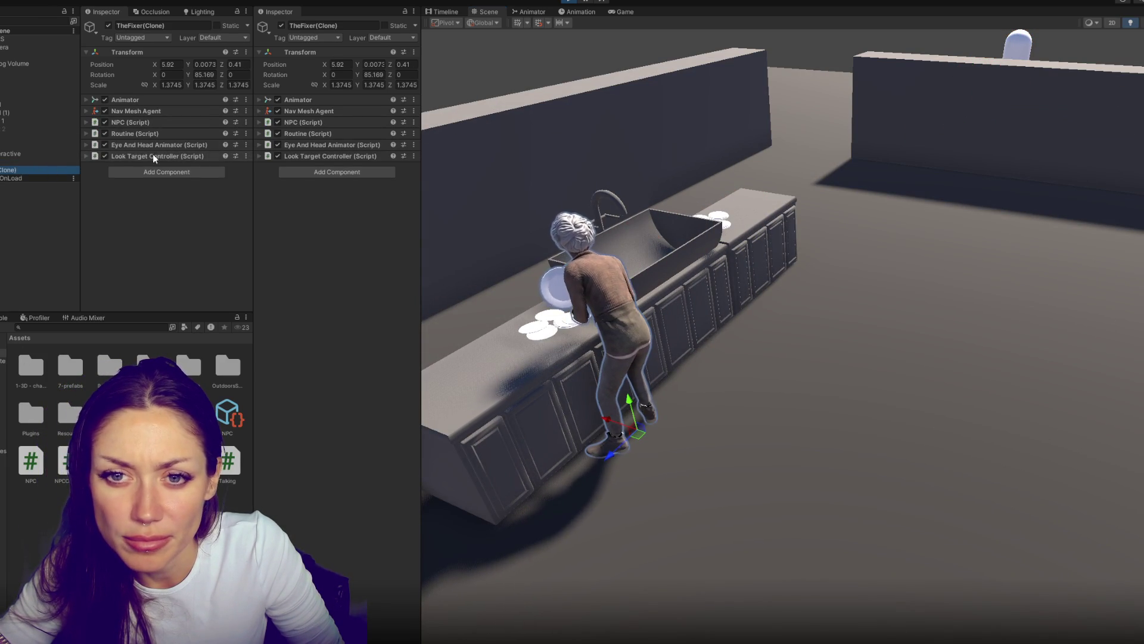
click(151, 156)
scroll(152, 159, down, 5)
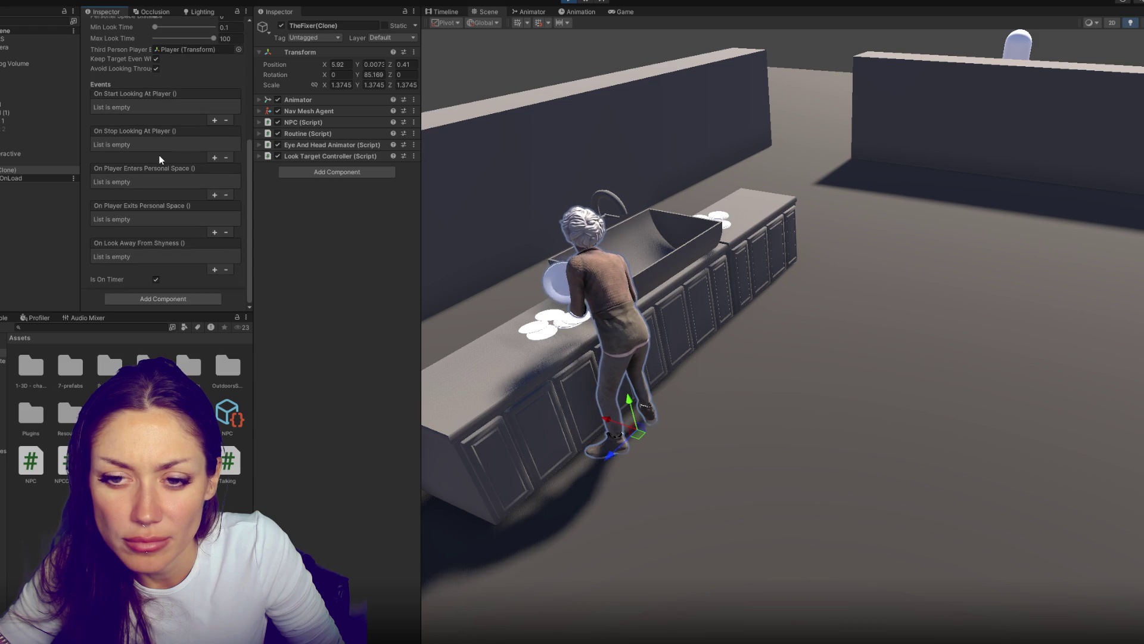
scroll(160, 154, up, 5)
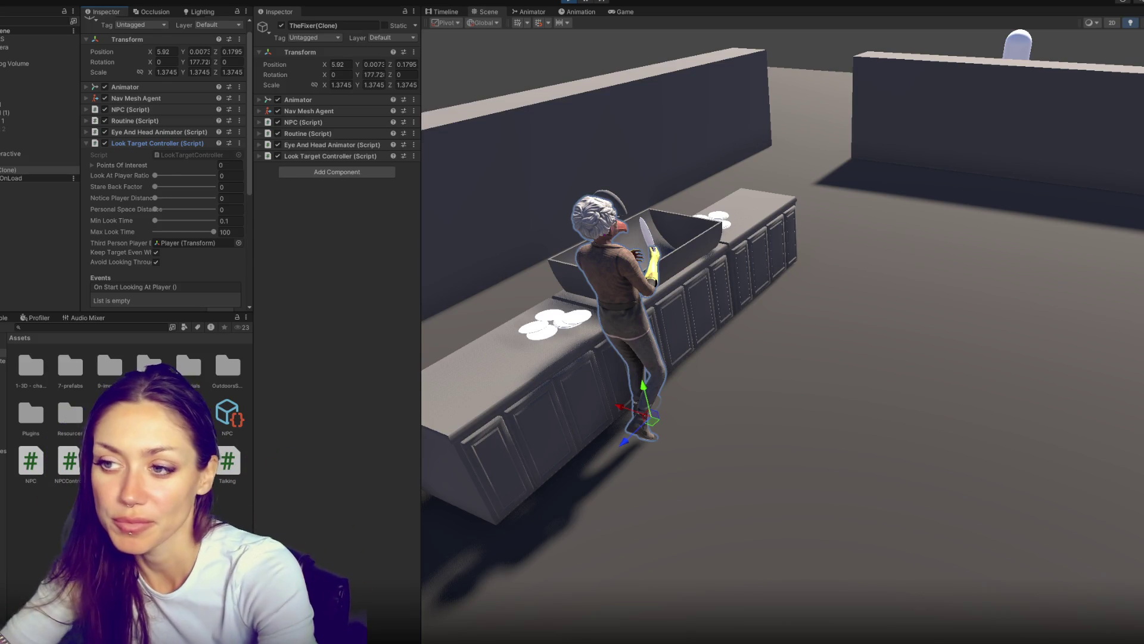
click(578, 210)
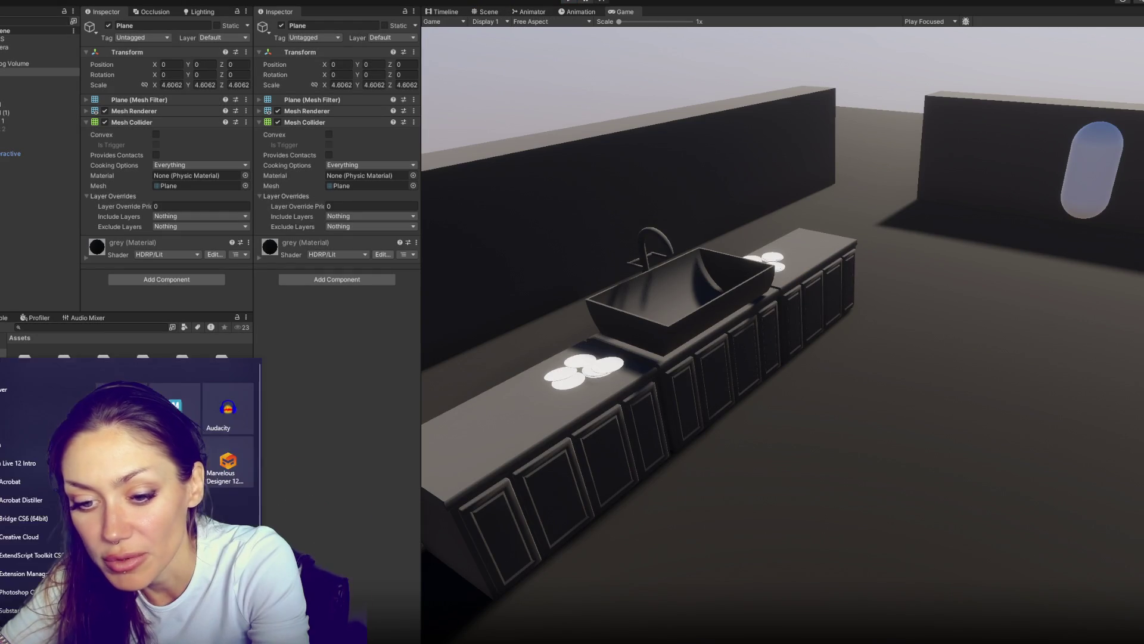
key(alt+Tab)
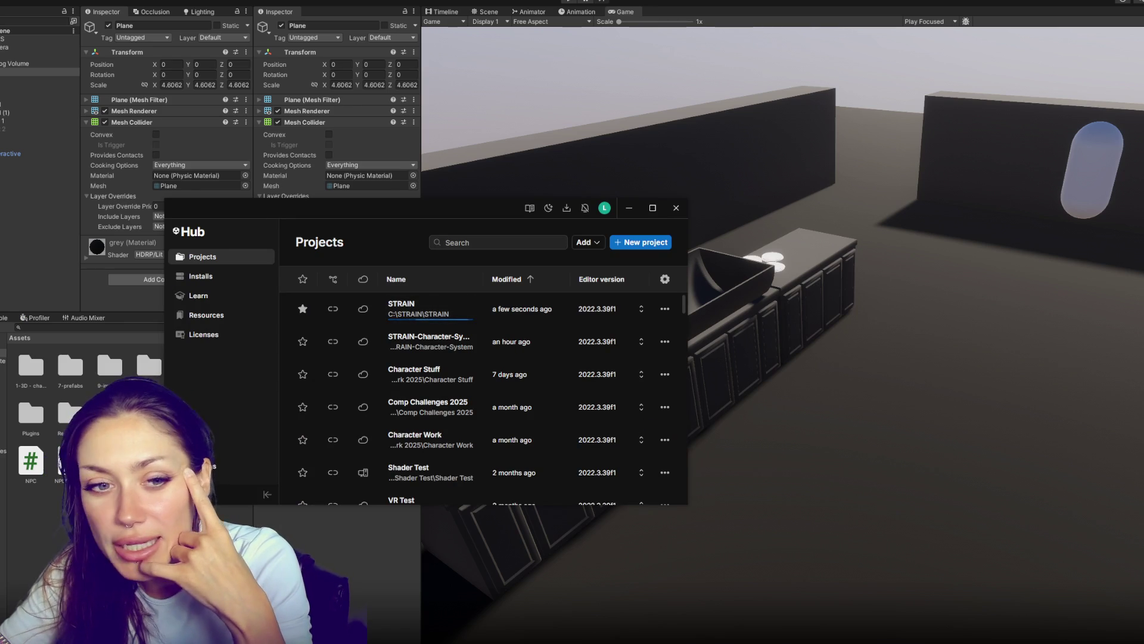
key(alt+Tab)
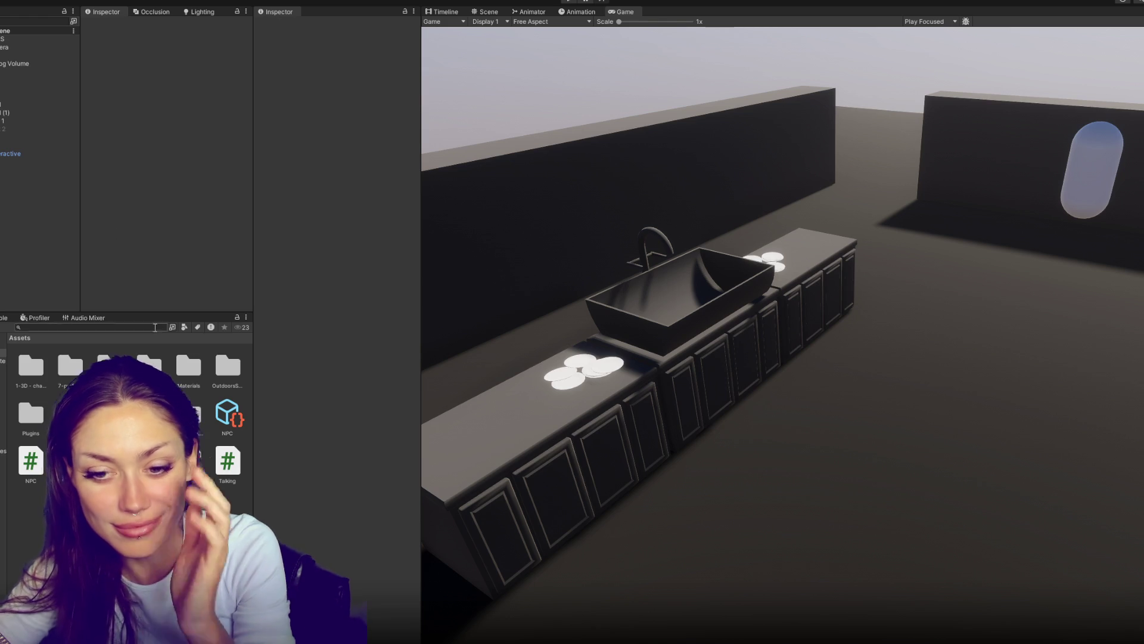
Strip the Start and Update methods from Talking.cs, leaving an empty class, and save it
click(232, 465)
double_click(232, 464)
drag(263, 235, 227, 135)
key(BackSpace)
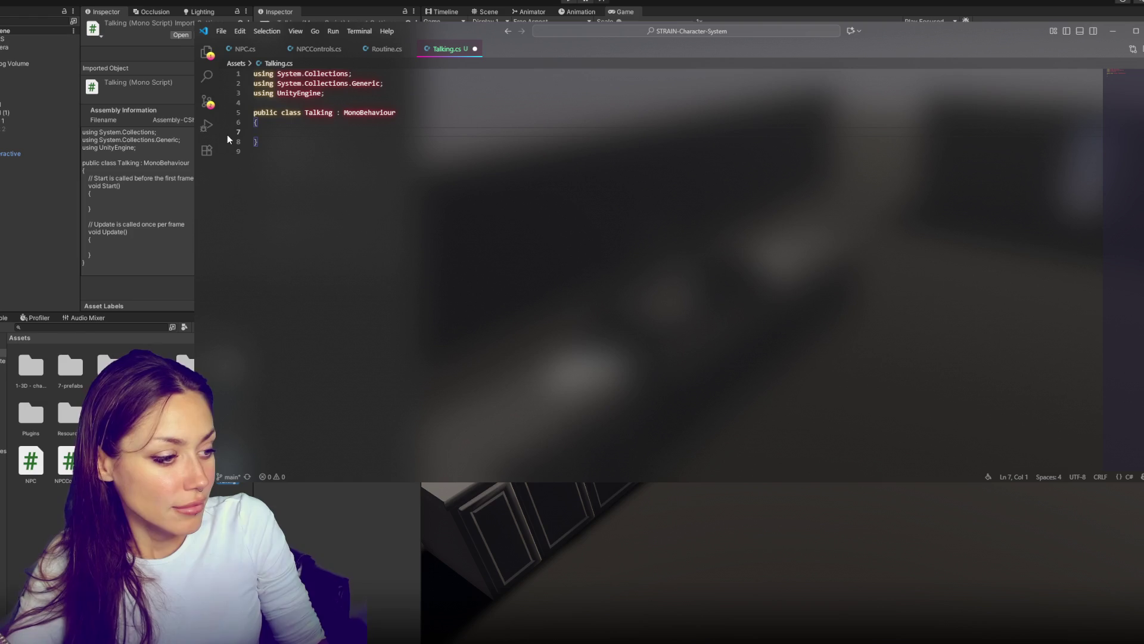
key(ctrl+s)
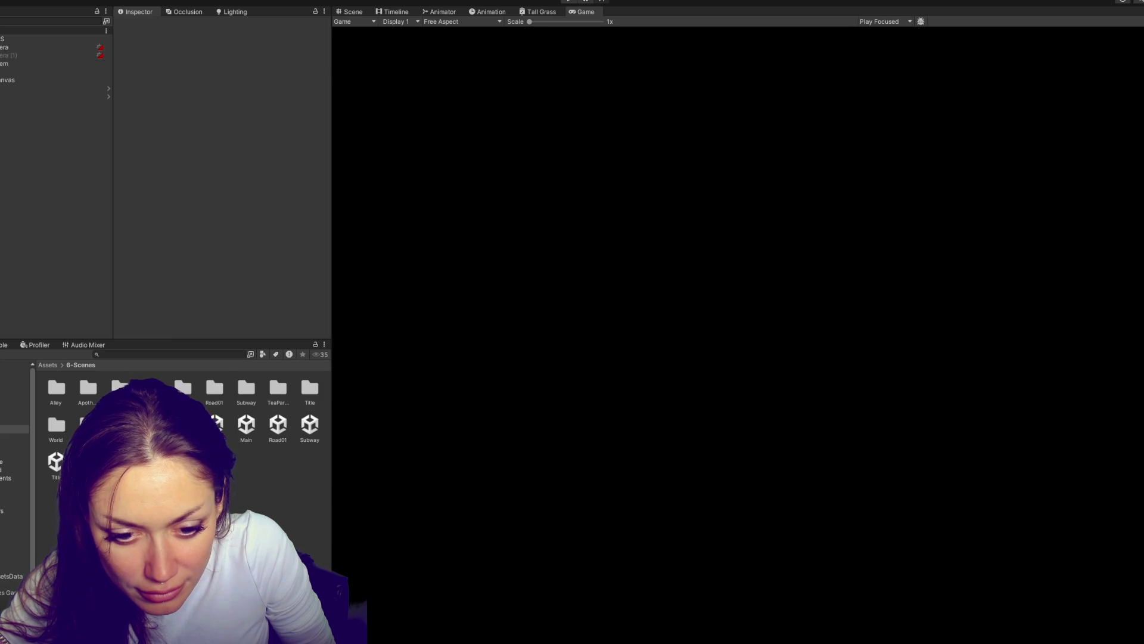
Browse to The Fixer's idling voice lines and open NPCVoiceLines.cs from the idling 1 asset
click(15, 551)
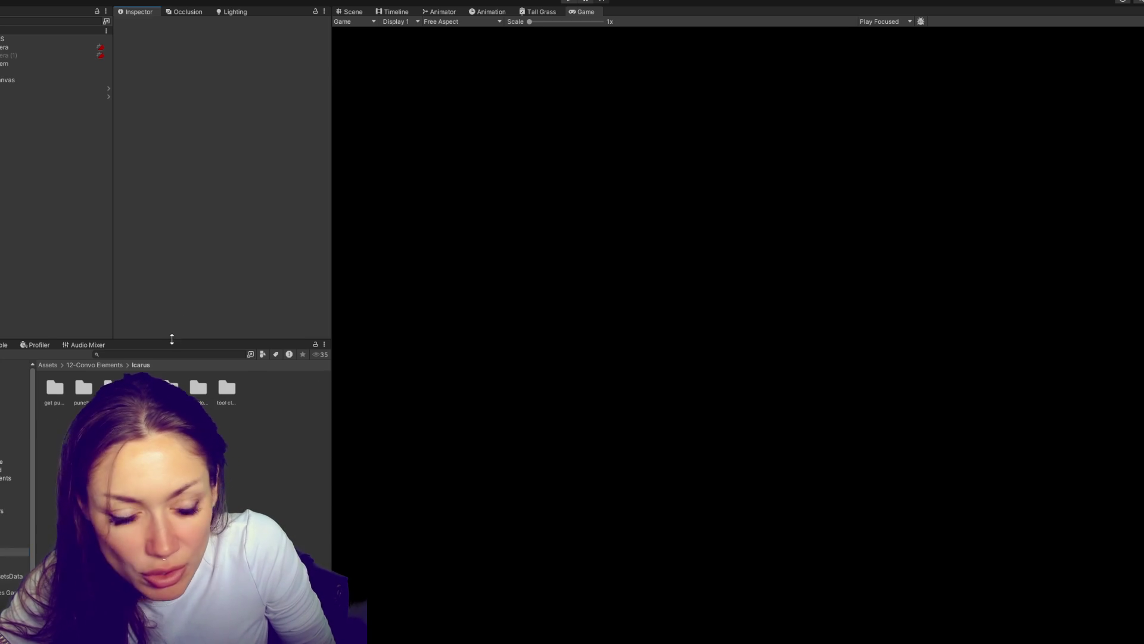
drag(171, 339, 179, 290)
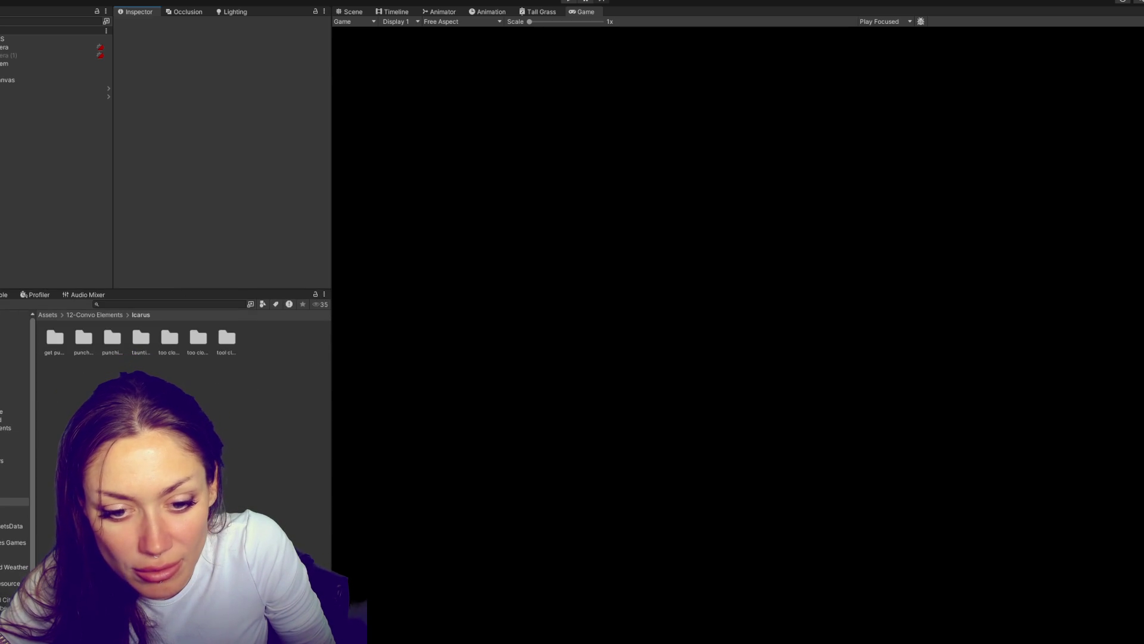
click(14, 518)
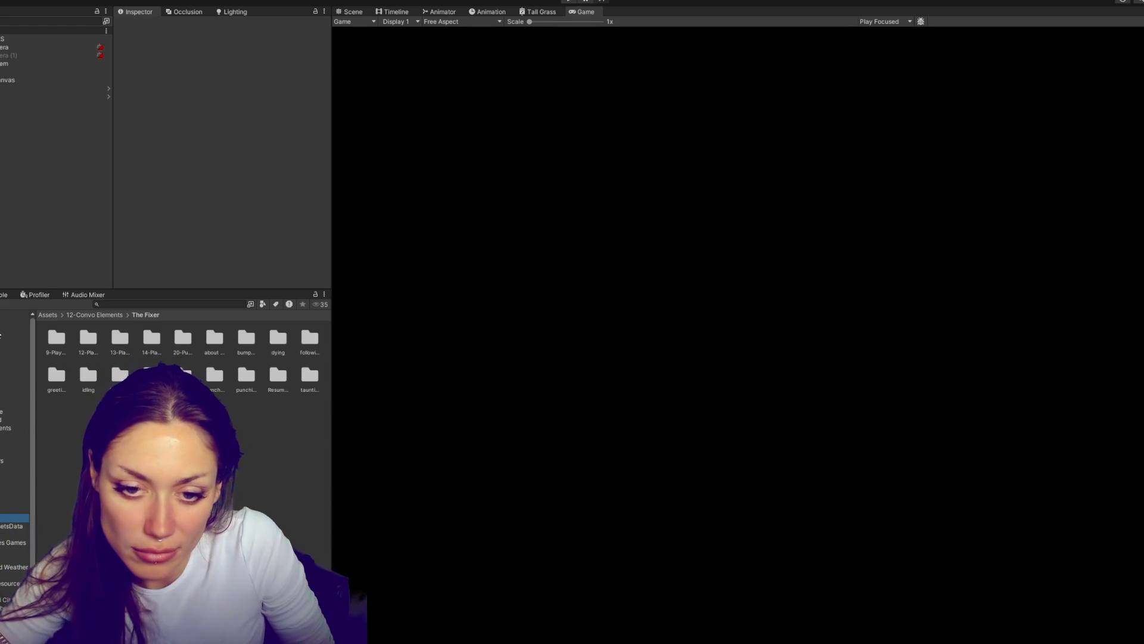
click(87, 376)
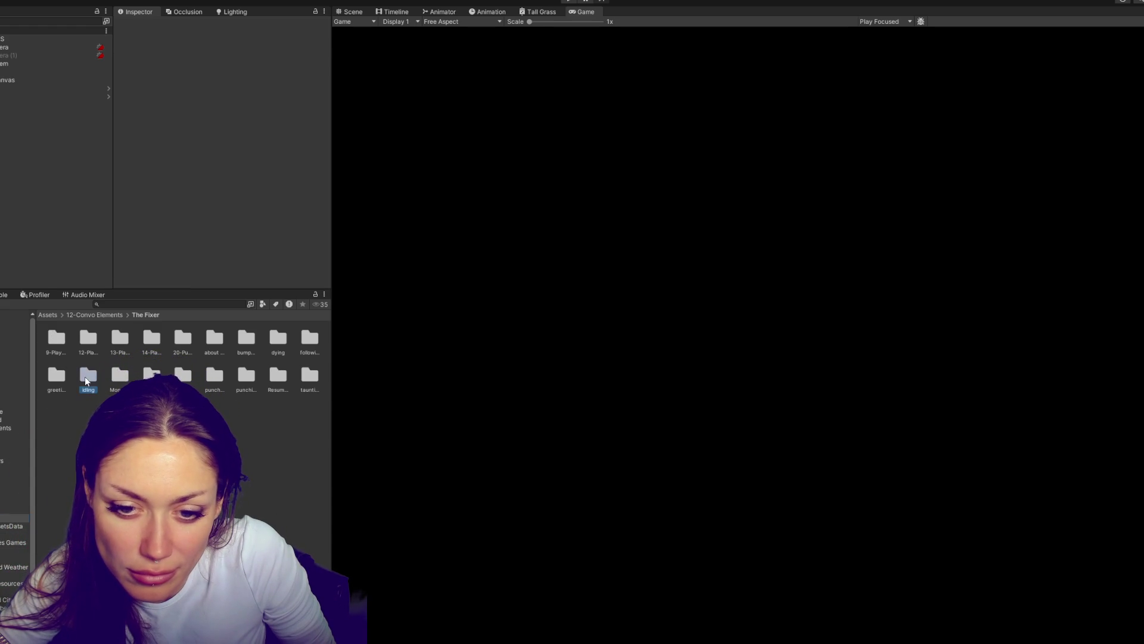
double_click(85, 377)
click(59, 341)
click(56, 374)
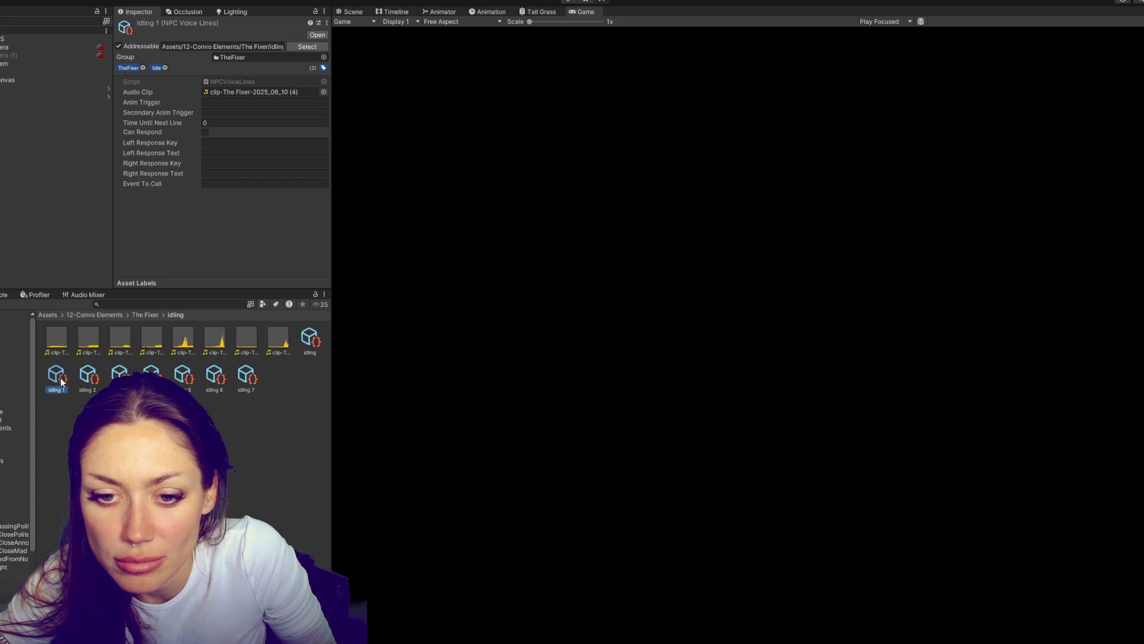
double_click(216, 81)
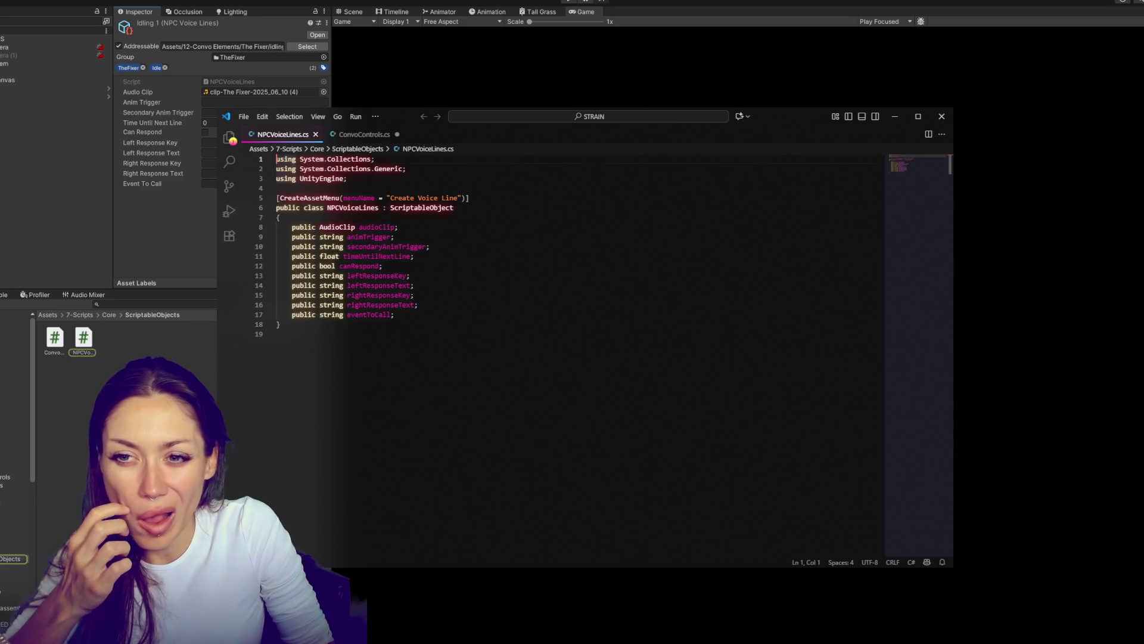
Copy the entire NPCVoiceLines script and return to the kitchen project's Assets folder
key(ctrl+a)
key(ctrl+c)
key(alt+Tab)
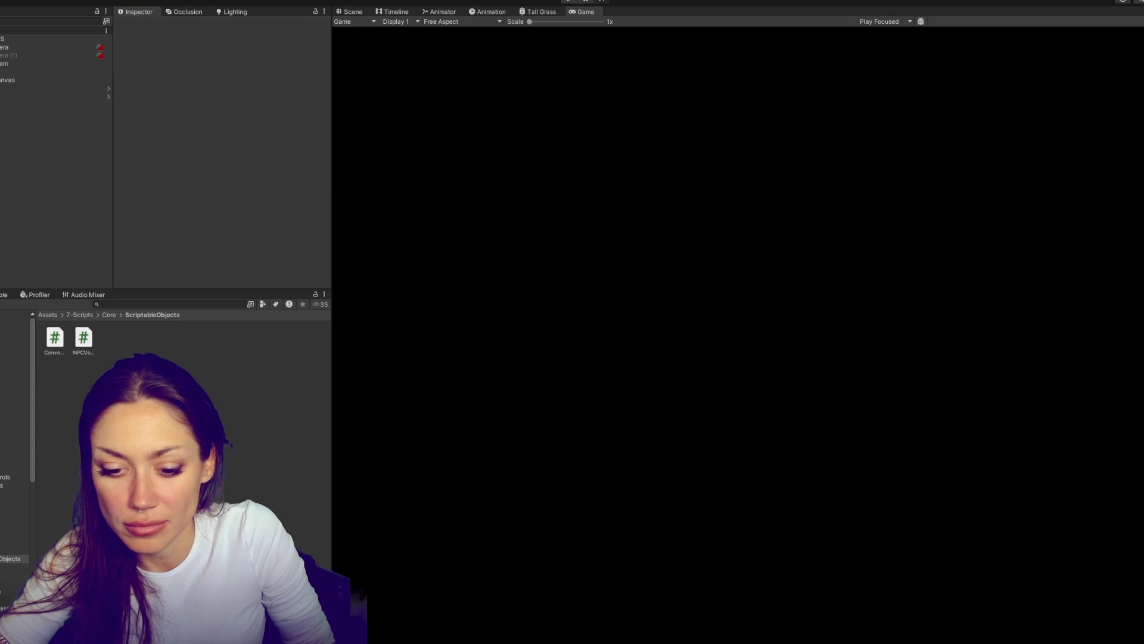
key(alt+Tab)
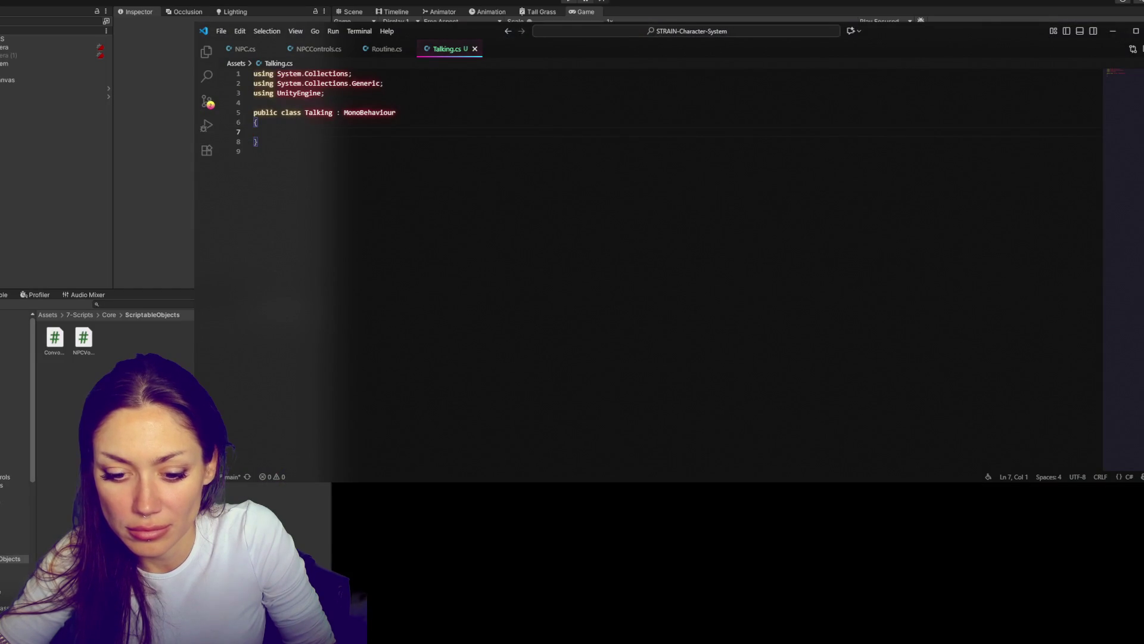
key(alt+Tab)
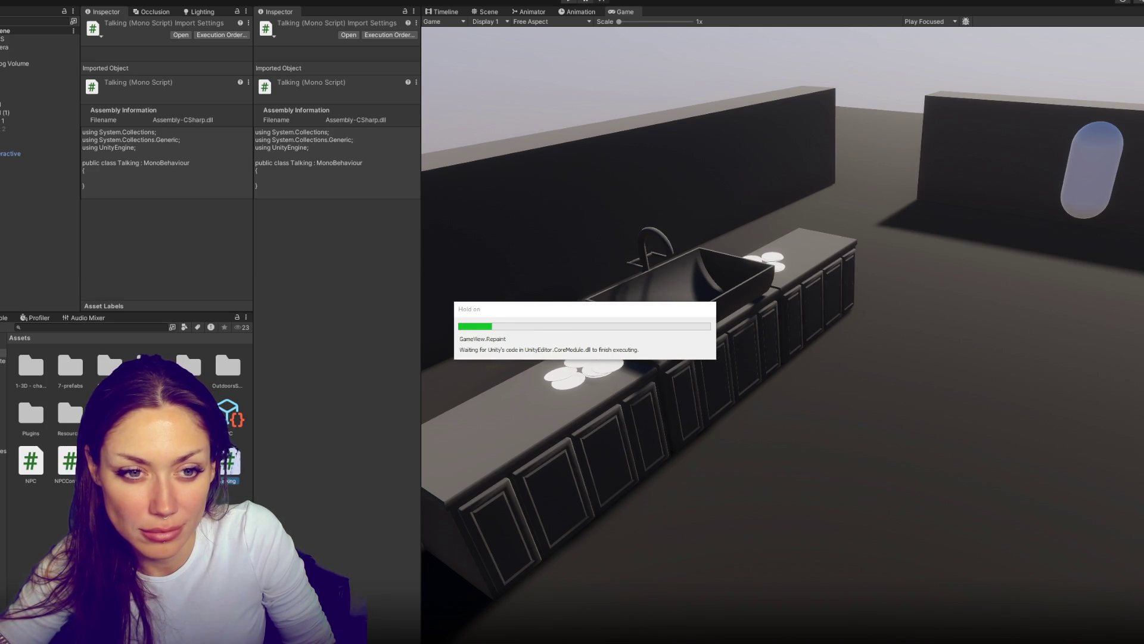
right_click(216, 526)
Create a C# script named VoiceLineObject in Assets and open it in the code editor
mouse_move(319, 238)
click(436, 179)
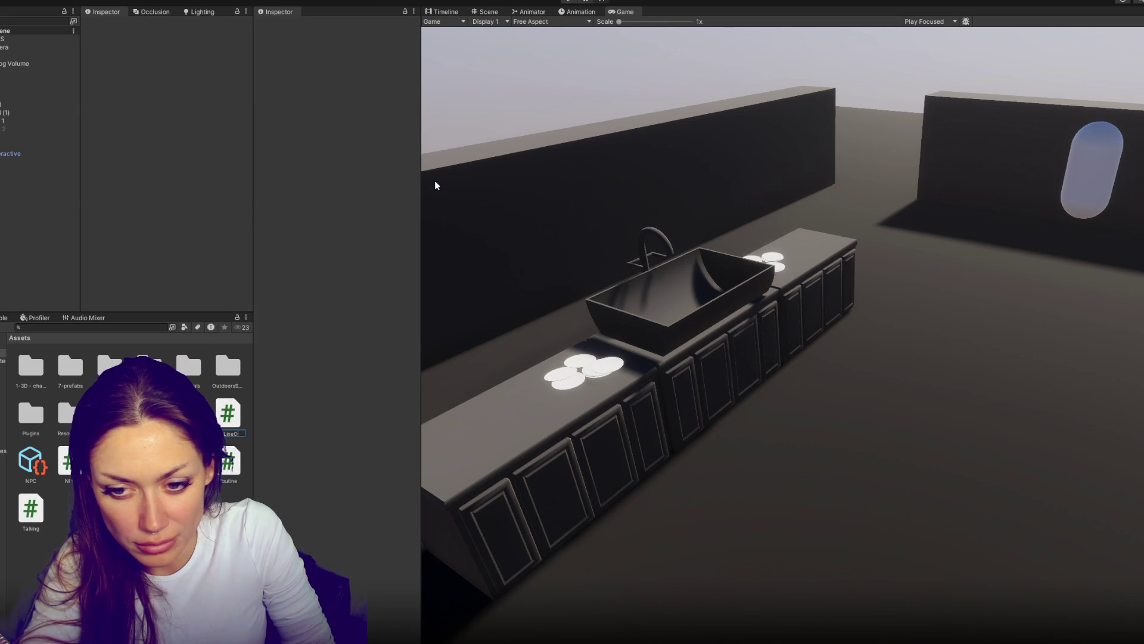
key(Return)
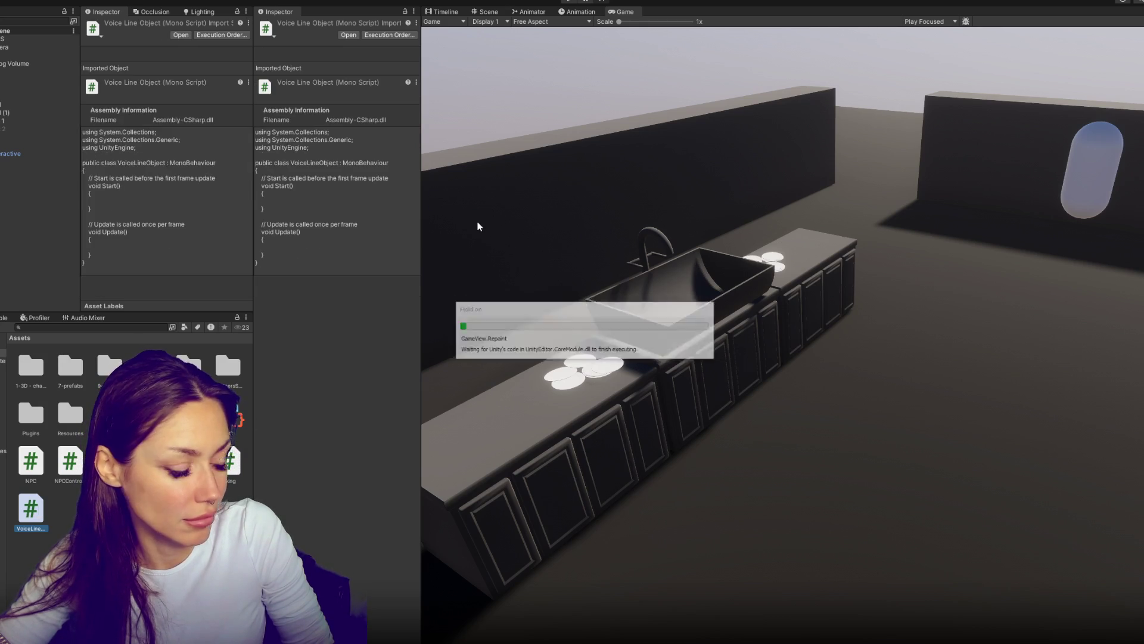
key(alt+Tab)
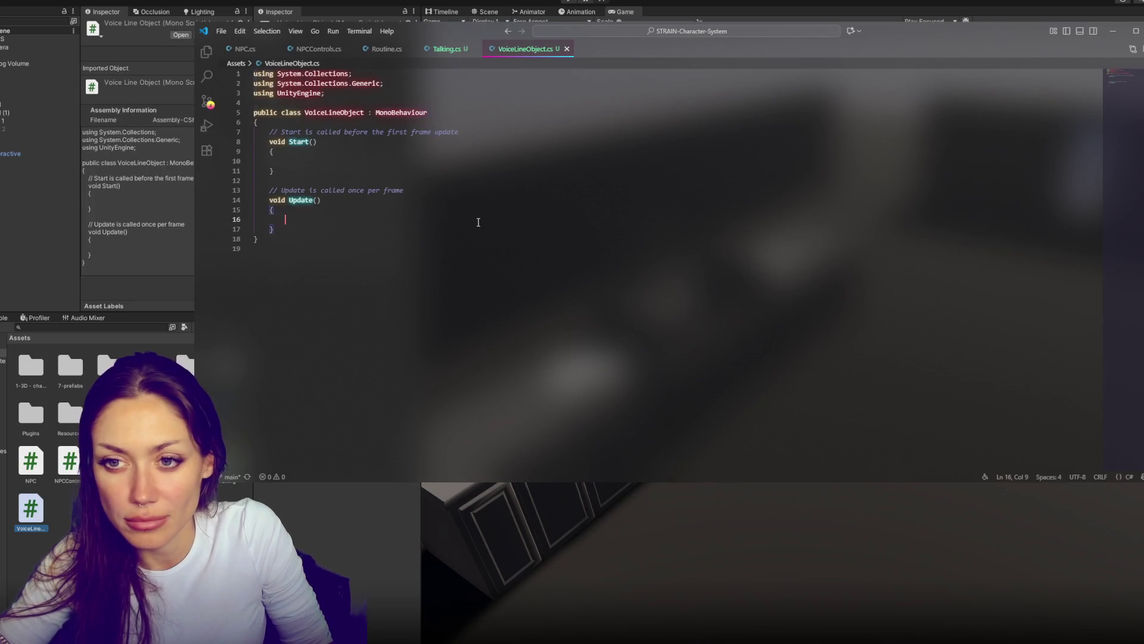
Replace the template with the copied code, rename the class to VoiceLineObject, and save
key(ctrl+a)
key(ctrl+v)
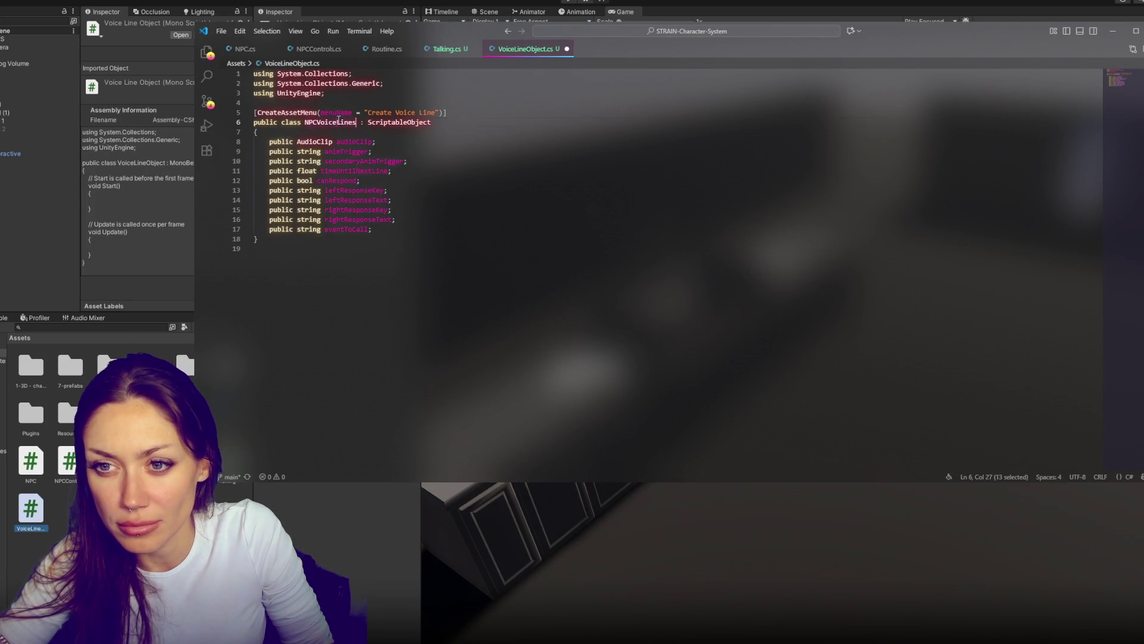
double_click(338, 121)
text(VoiceLineObjec)
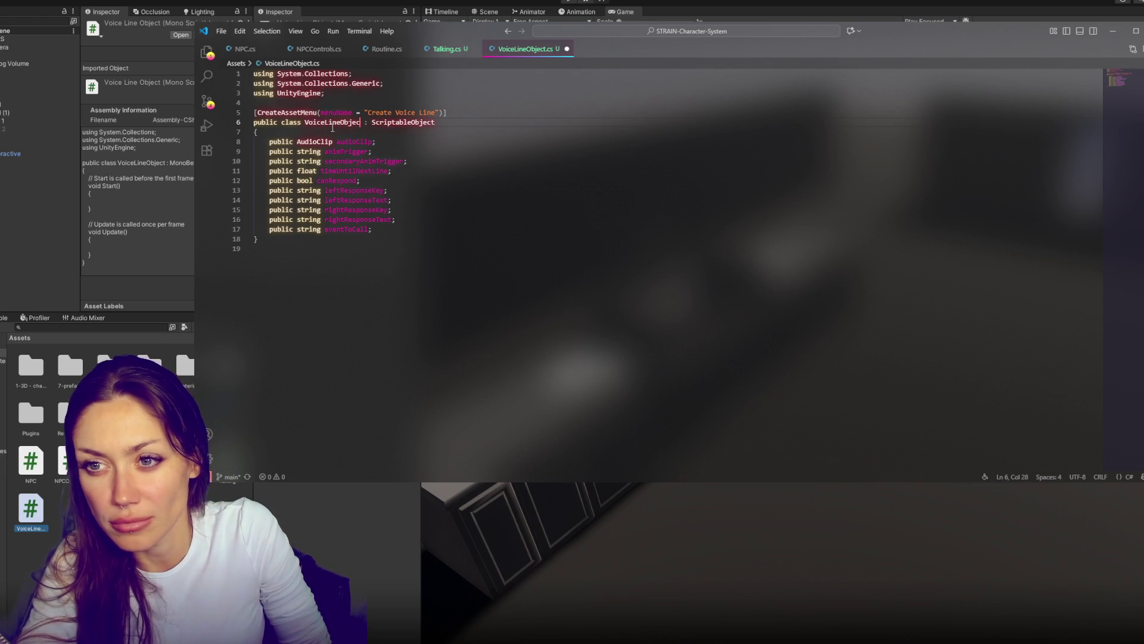
text(t)
key(ctrl+s)
click(449, 167)
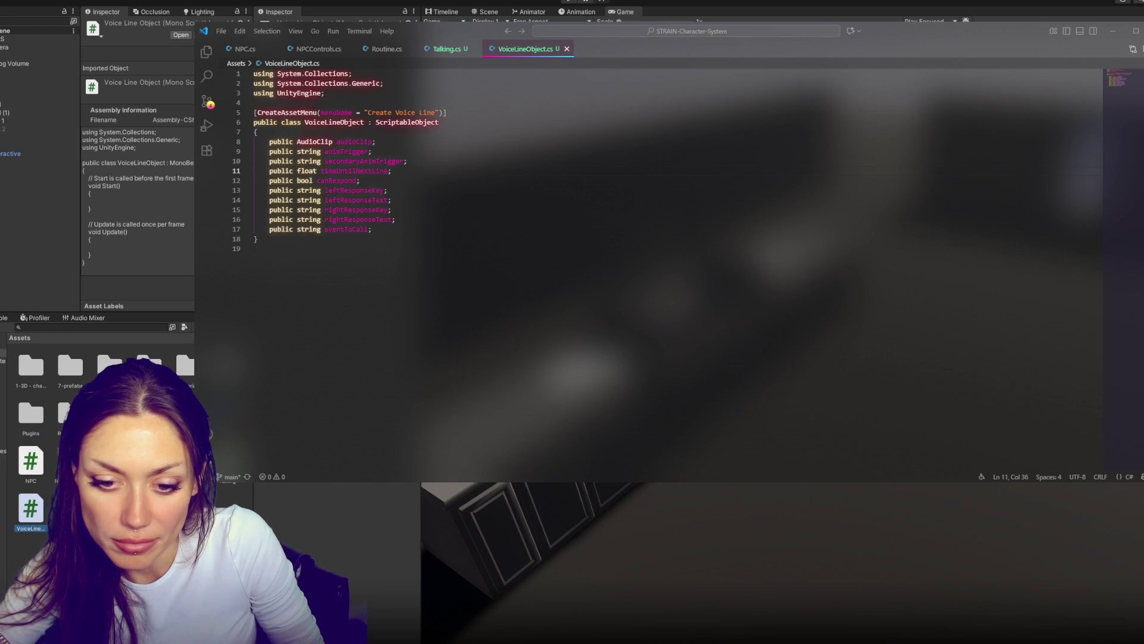
key(alt+Tab)
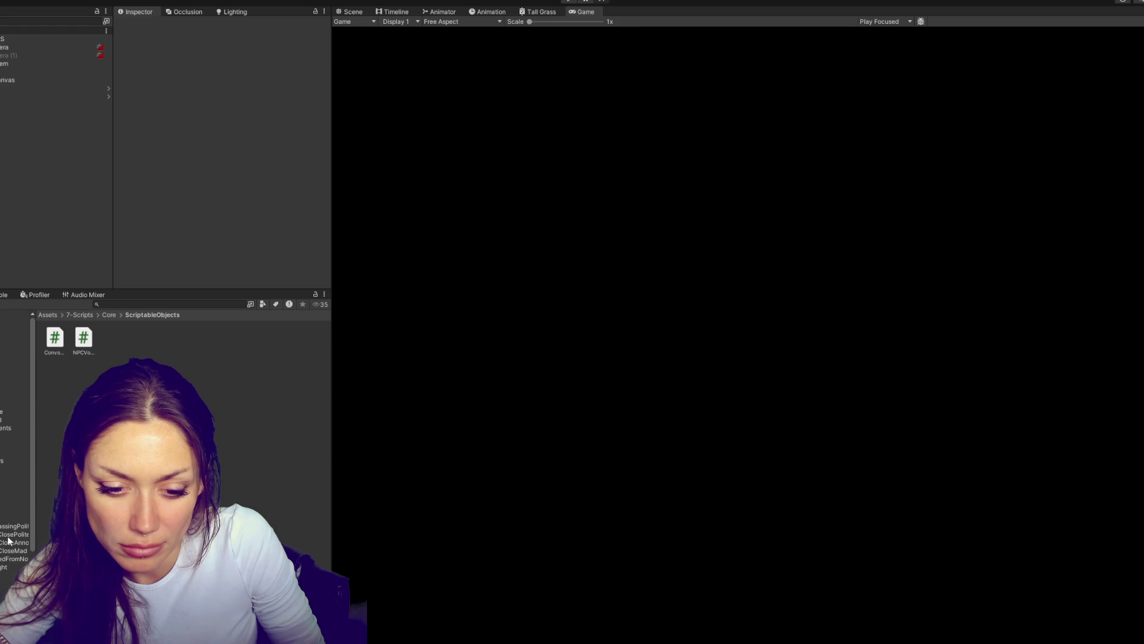
Inspect The Fixer's eight passing mad voice line assets and their Event To Call field
click(18, 504)
drag(264, 378, 307, 343)
click(203, 183)
click(212, 331)
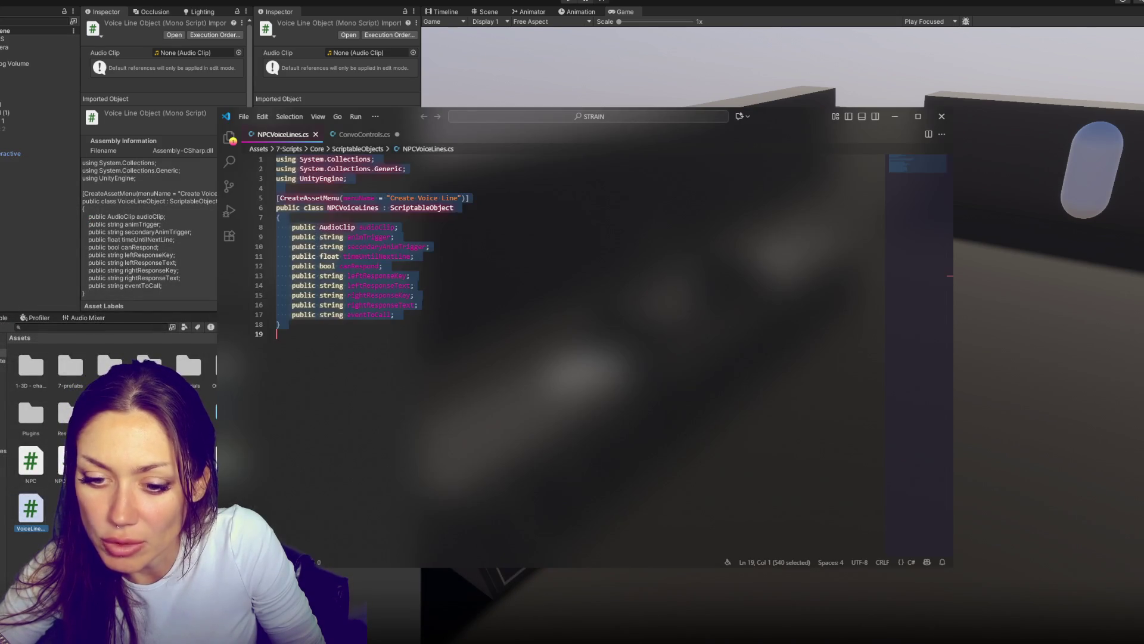
Close the old project's VS Code without saving ConvoControls.cs and view the Resources Characters folder
click(941, 117)
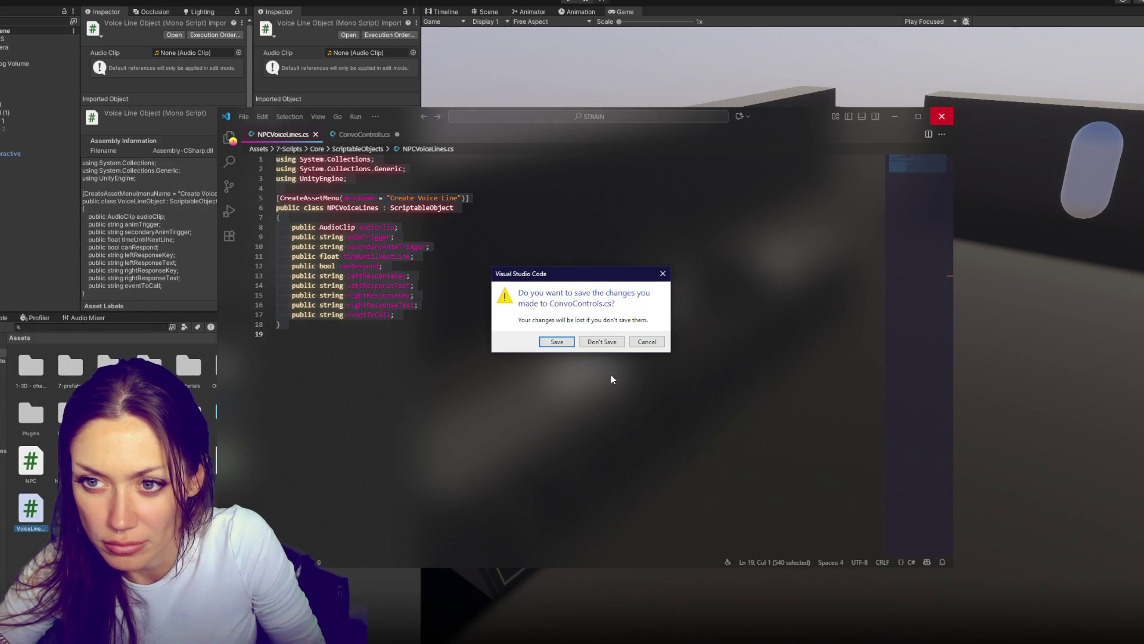
click(602, 343)
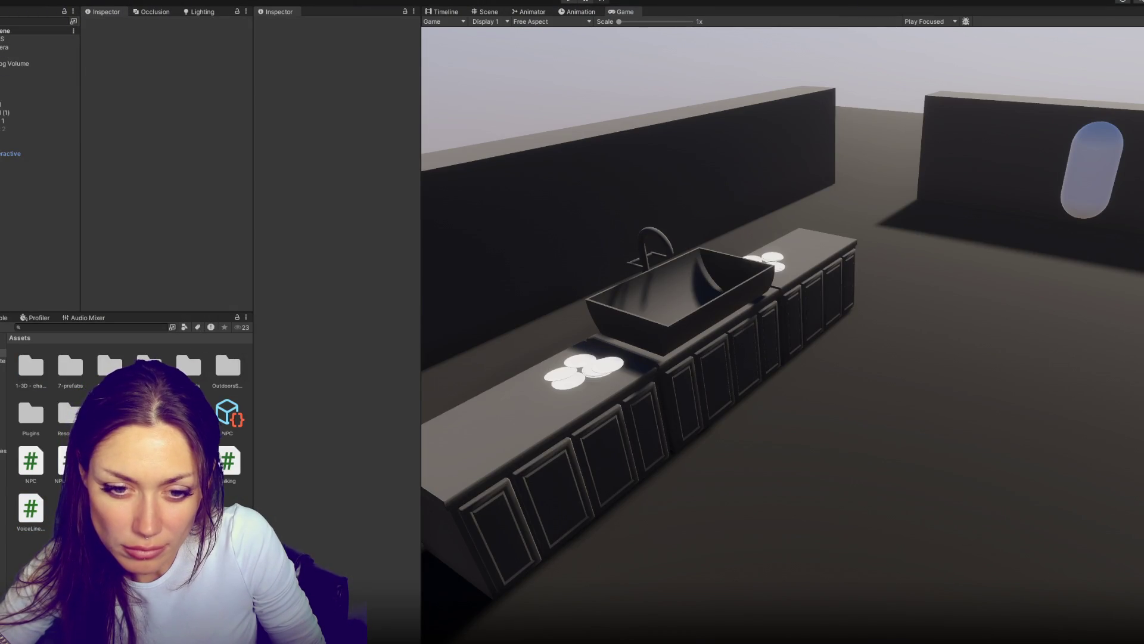
click(3, 426)
Create a VoiceLines folder inside Resources and open it
click(3, 417)
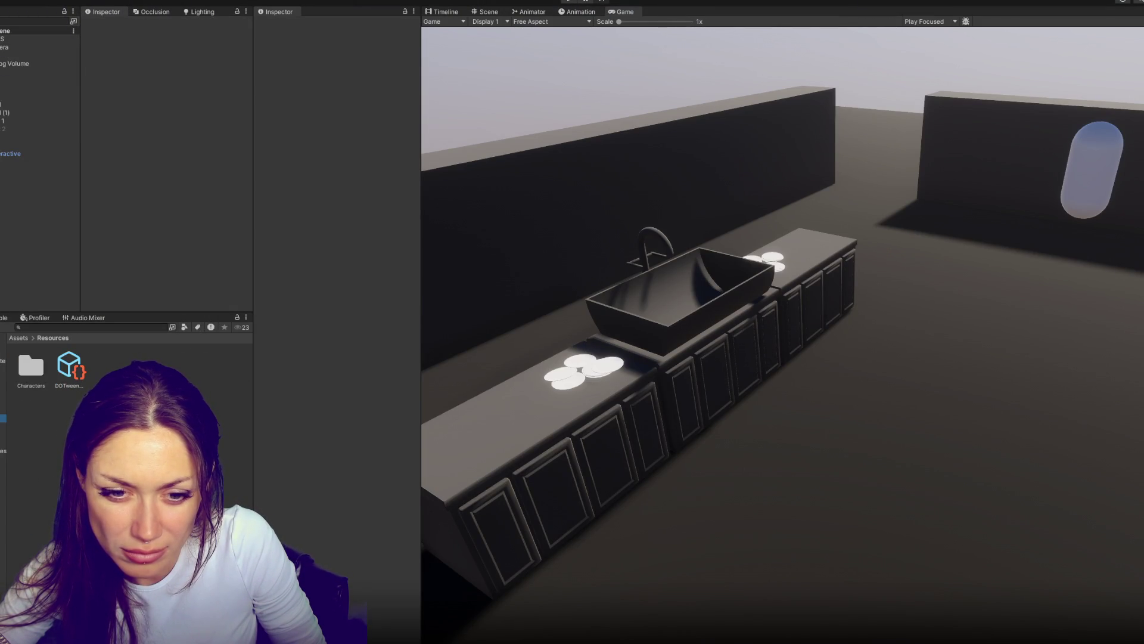
right_click(20, 416)
mouse_move(172, 129)
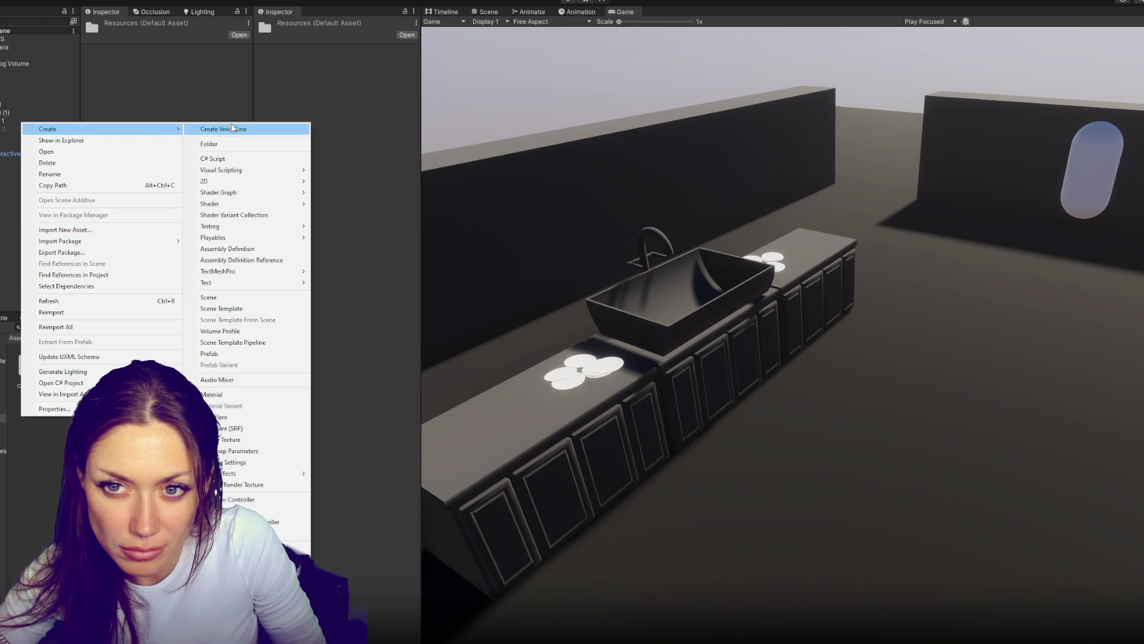
click(231, 143)
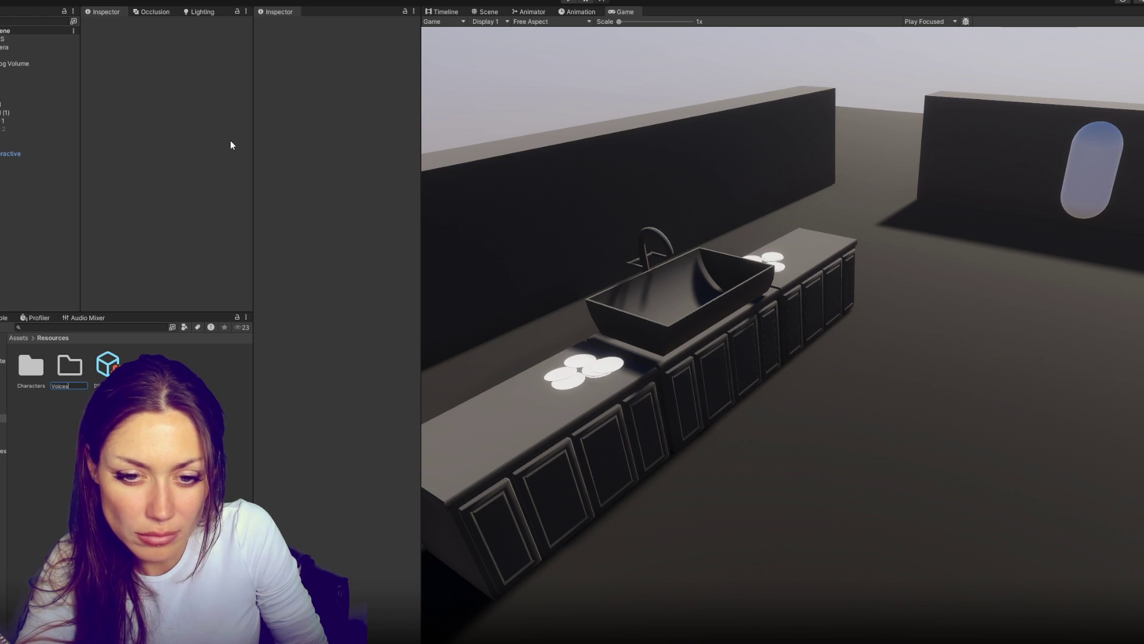
text(Lines)
key(Return)
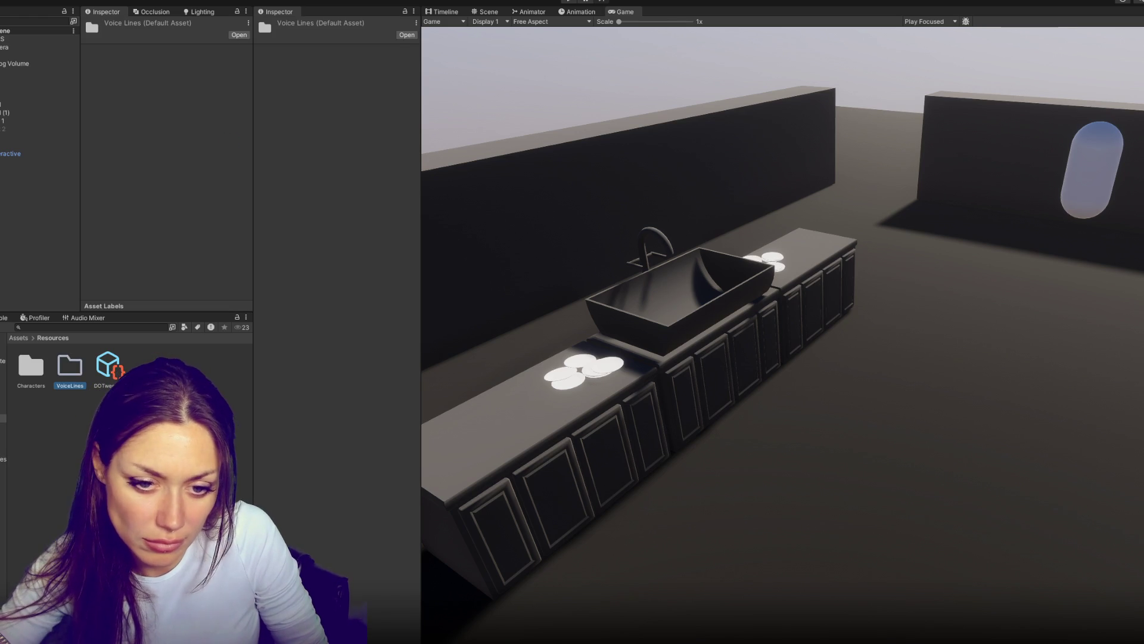
double_click(70, 366)
Create a TheFixer folder inside VoiceLines and open it
right_click(132, 396)
mouse_move(179, 109)
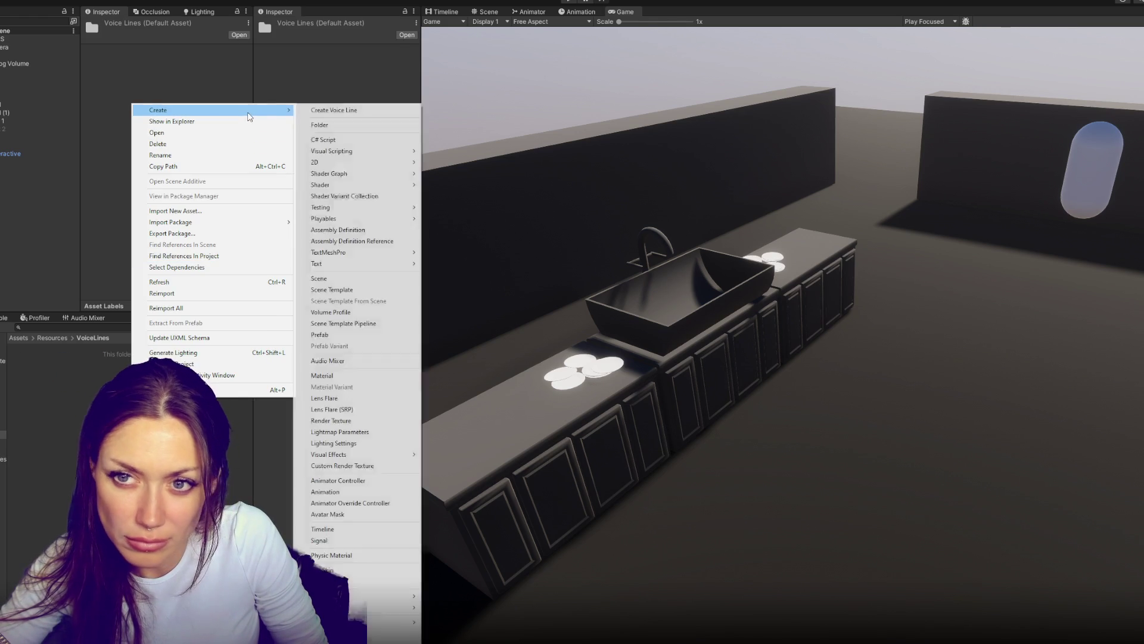
click(334, 113)
text(Th)
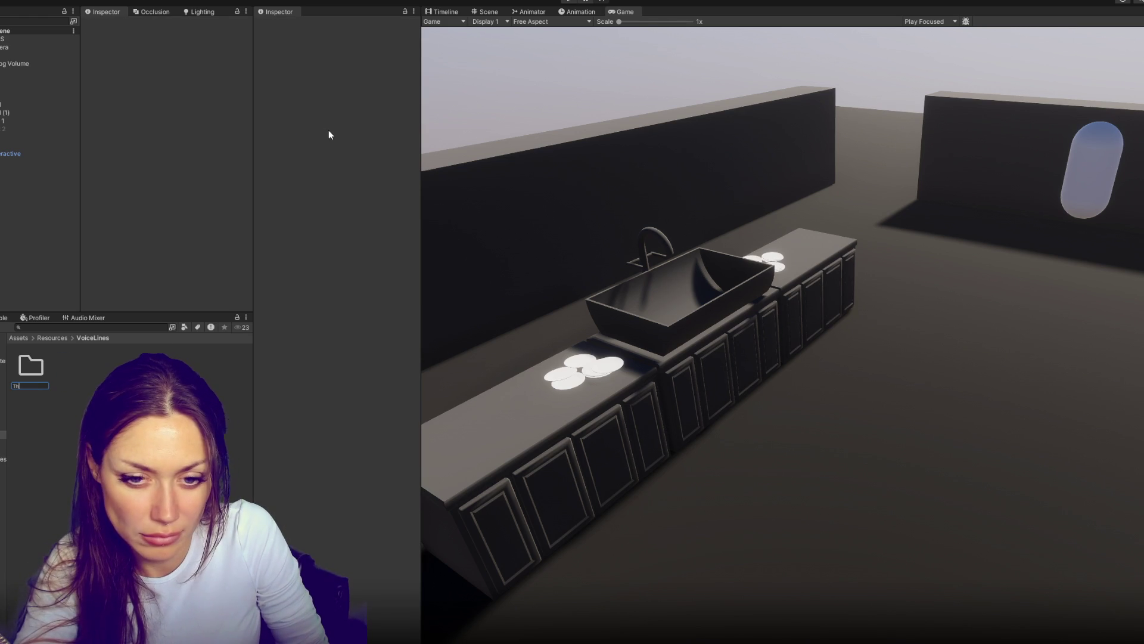
text(e Fixer)
key(Return)
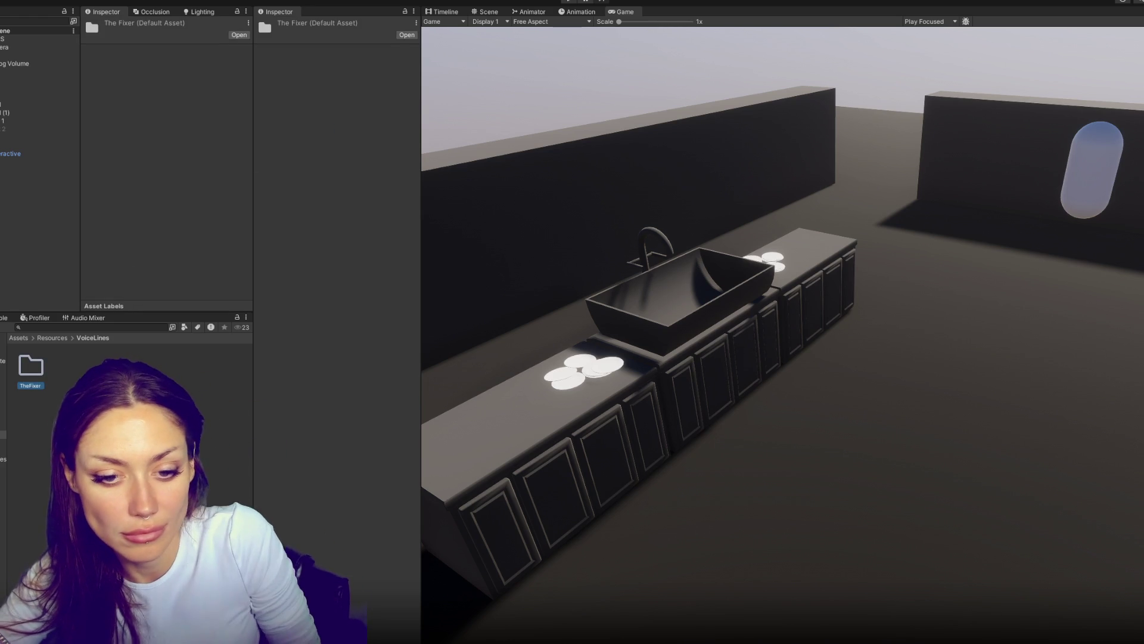
double_click(32, 368)
Create a Greetings folder inside TheFixer and open it
right_click(64, 395)
mouse_move(149, 105)
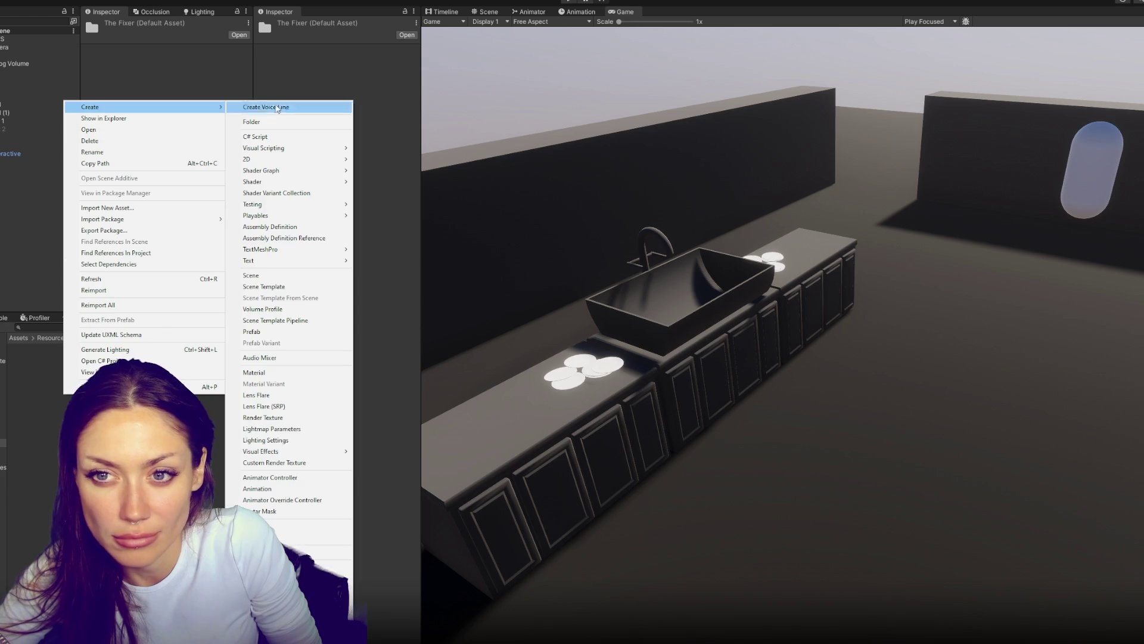
click(289, 125)
text(Greetings)
key(Return)
double_click(31, 366)
right_click(123, 412)
mouse_move(149, 127)
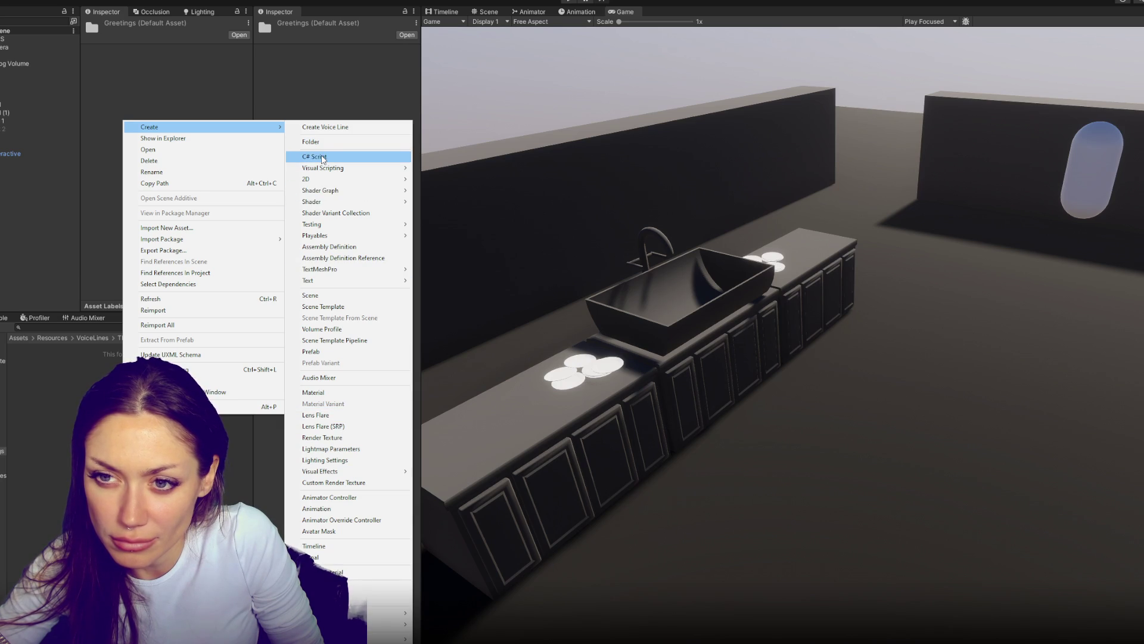
Create a Greeting1 voice line asset in Greetings and duplicate it as Greeting1 1
click(325, 127)
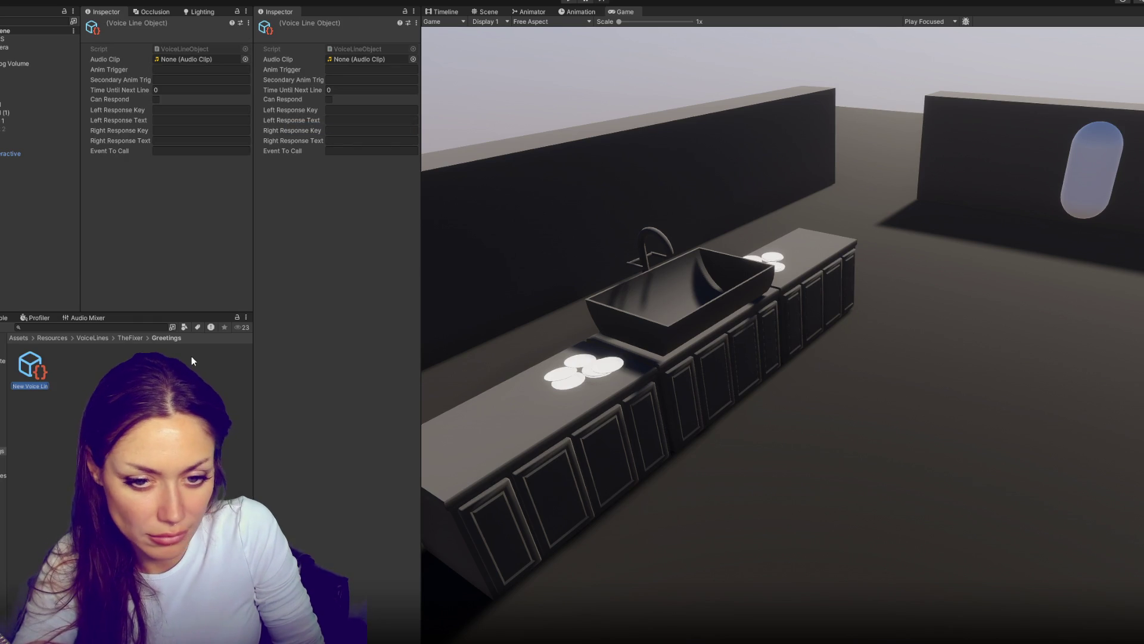
text(Greeting1)
key(Return)
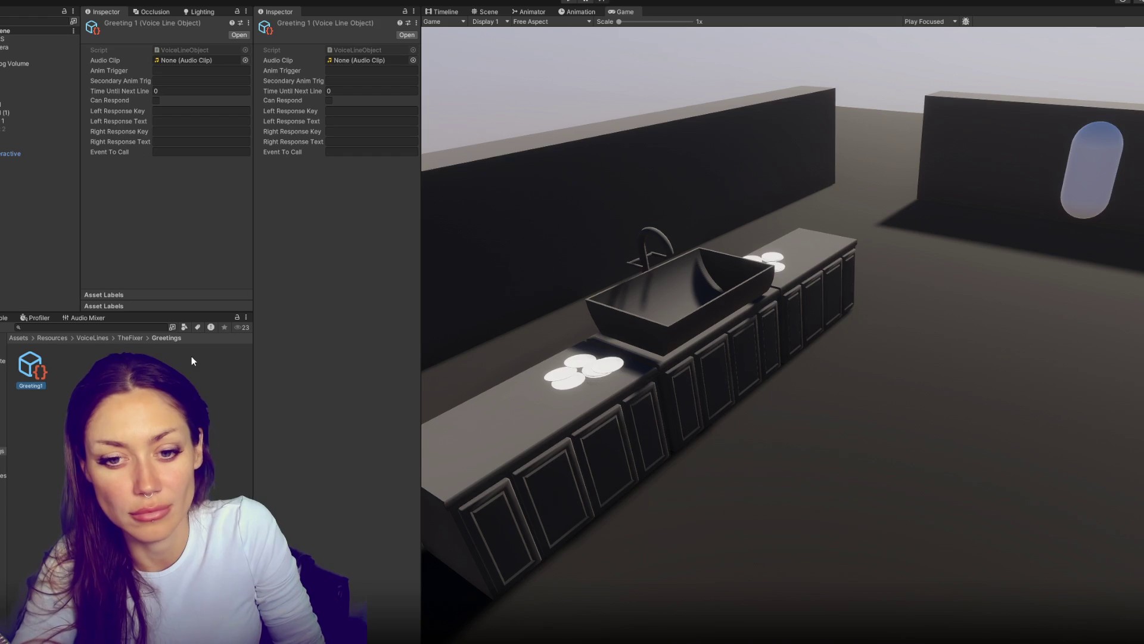
key(ctrl+d)
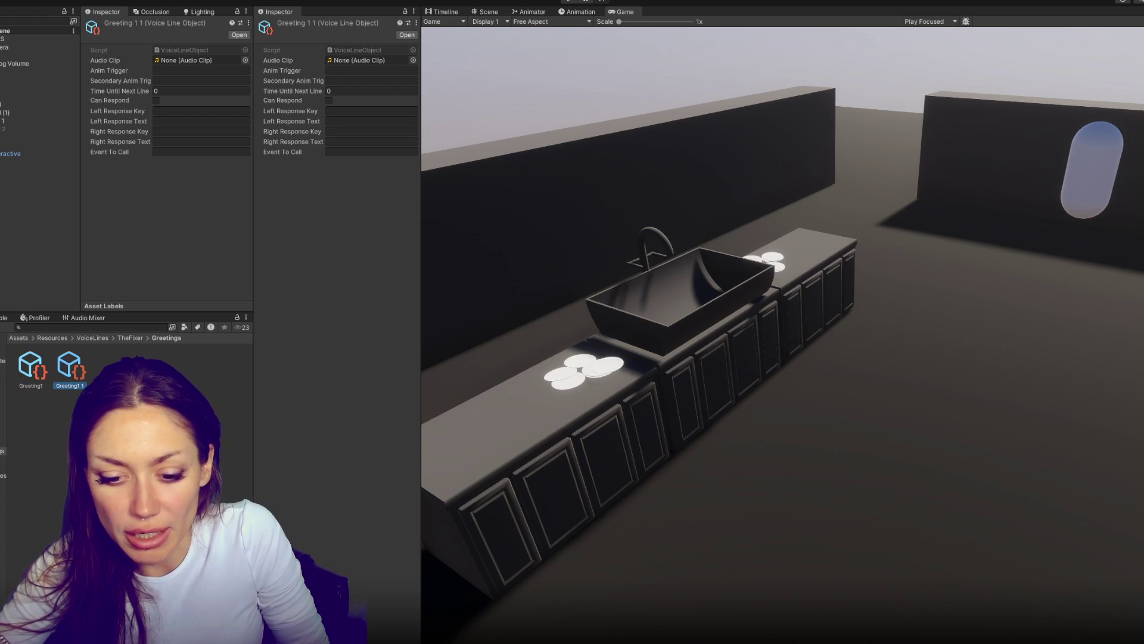
key(alt+Tab)
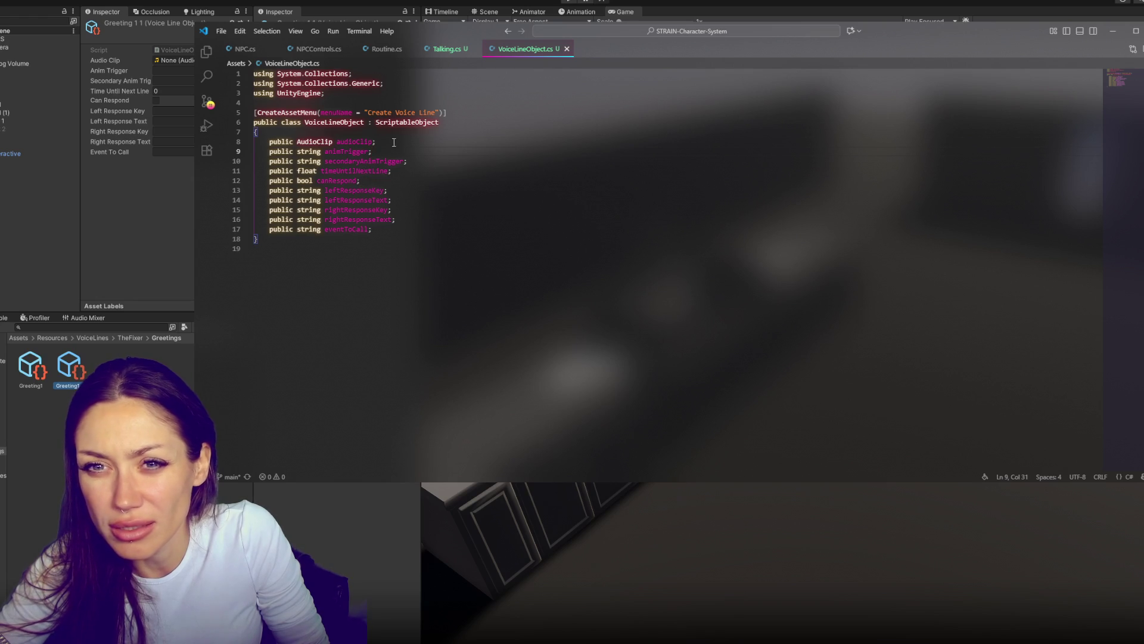
Add '[TextArea] public string subtitle;' below the audio clip field in VoiceLineObject.cs and save
key(Return)
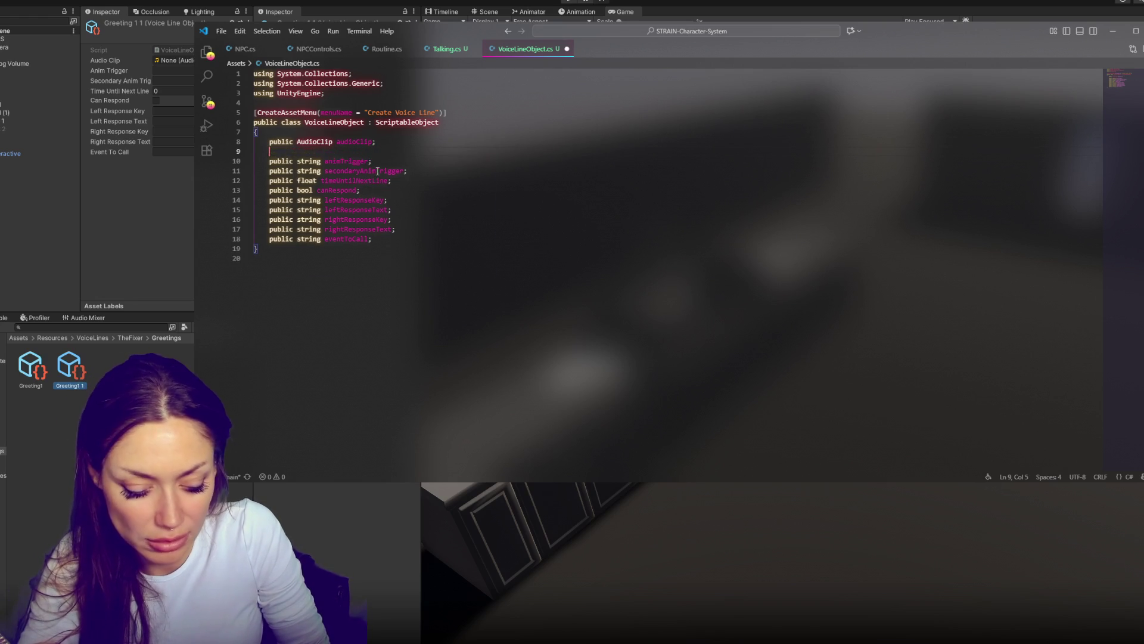
text(public string )
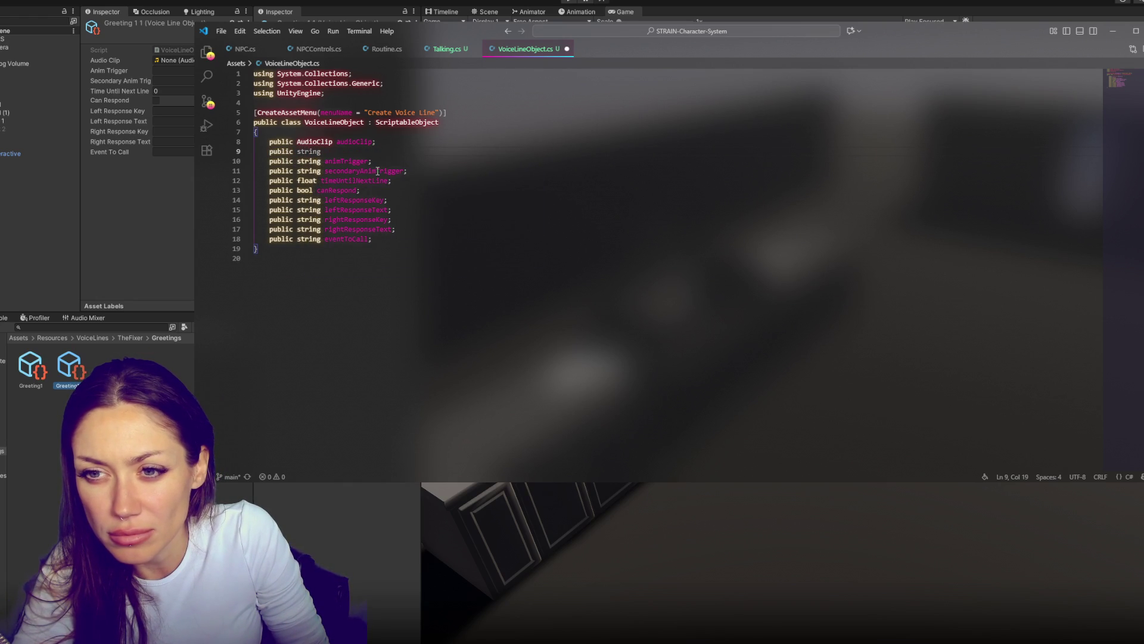
text(subtitle)
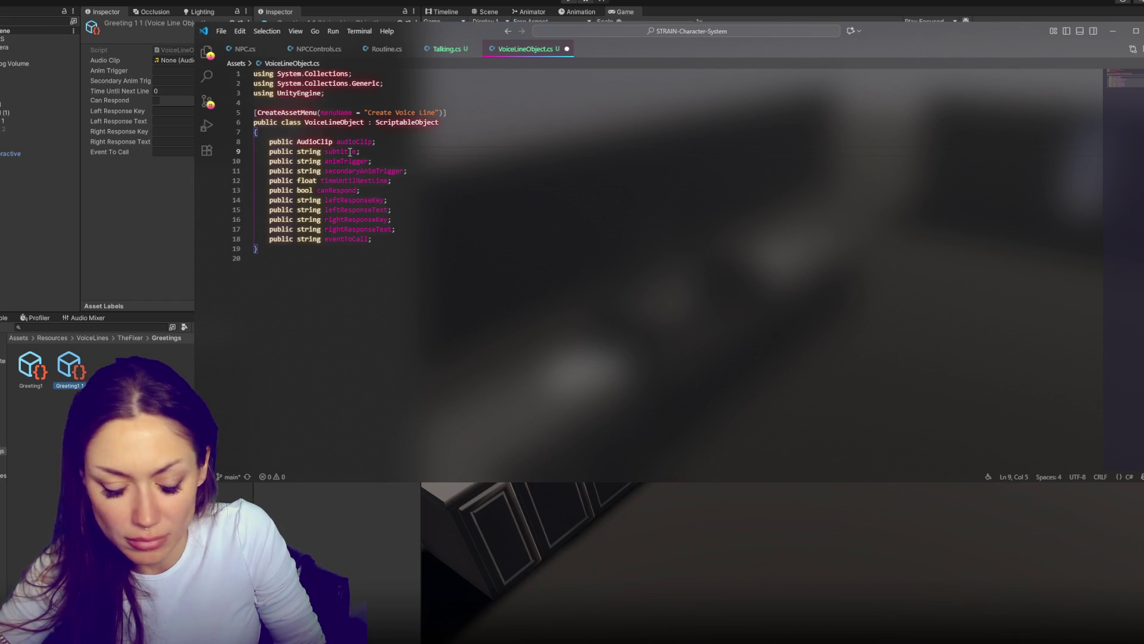
text([TextArea[)
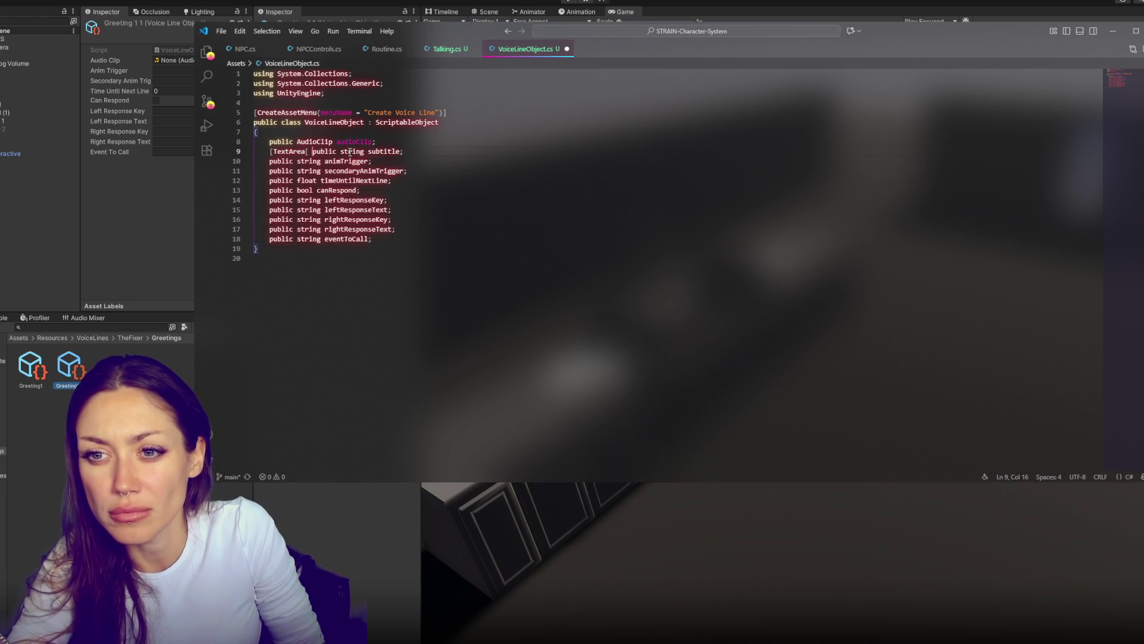
key(Return)
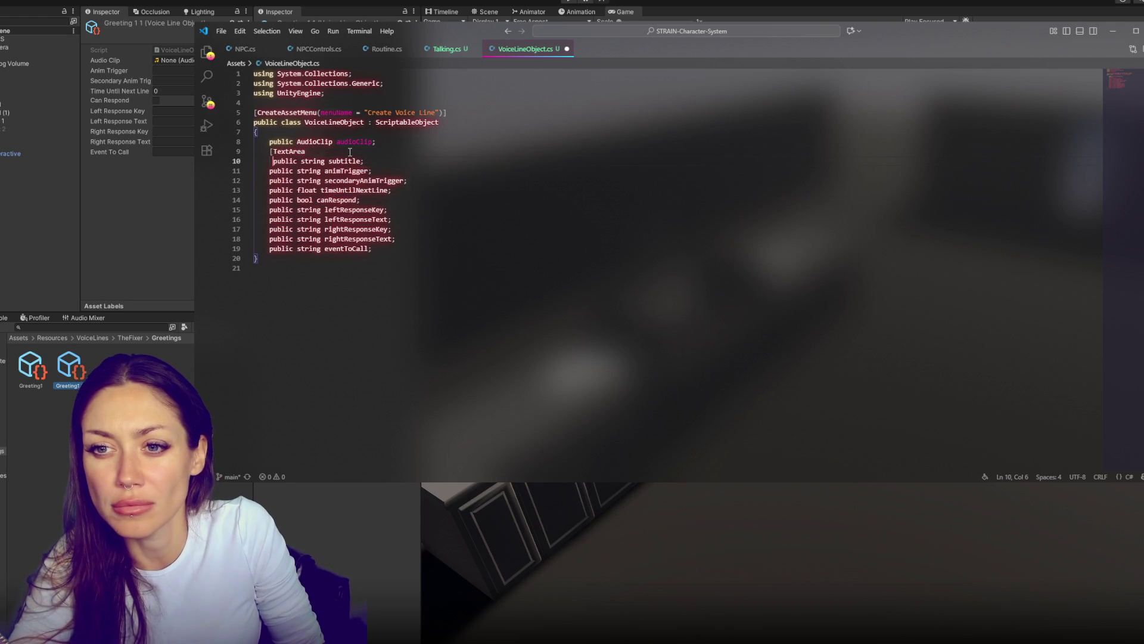
key(ctrl+z)
text(])
key(ctrl+s)
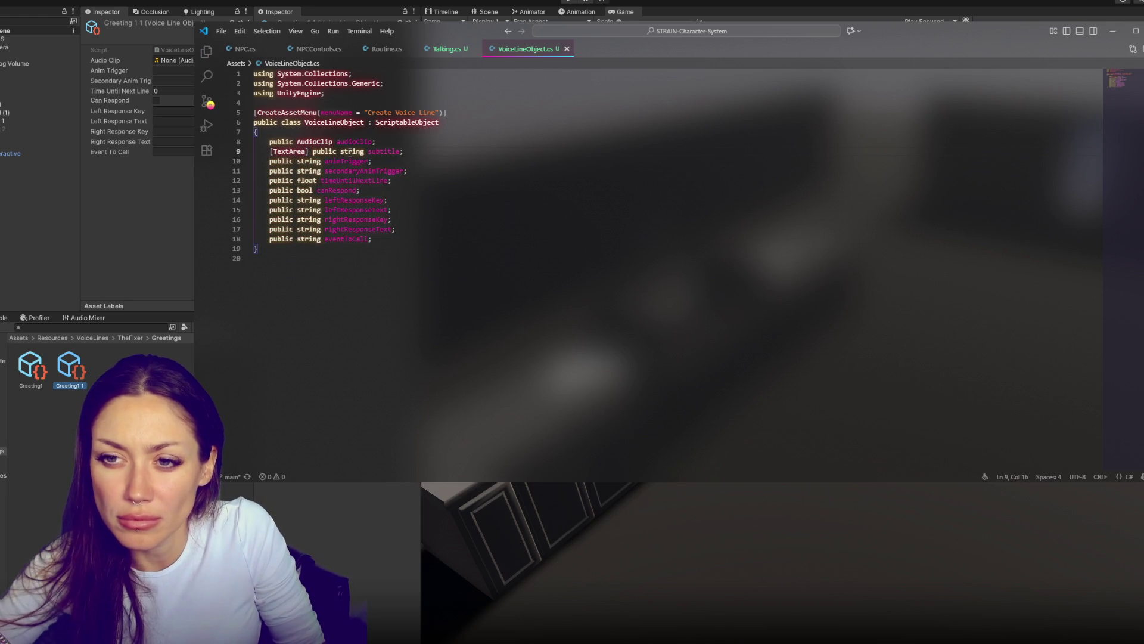
click(129, 203)
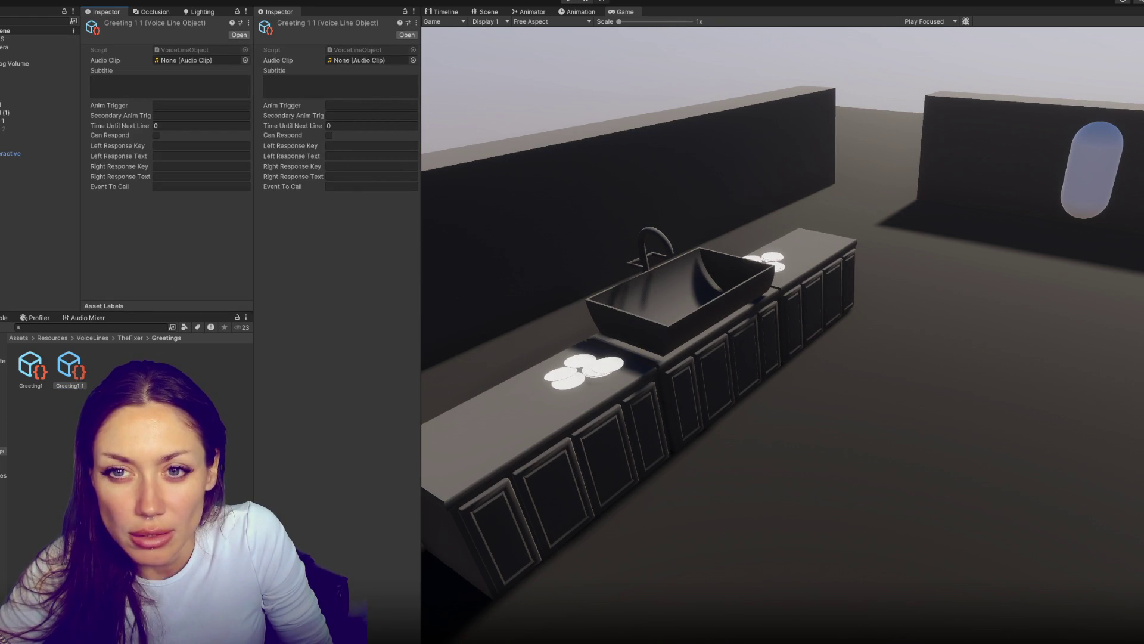
Duplicate the Greeting1 voice-line asset with Ctrl+D
click(31, 367)
click(136, 87)
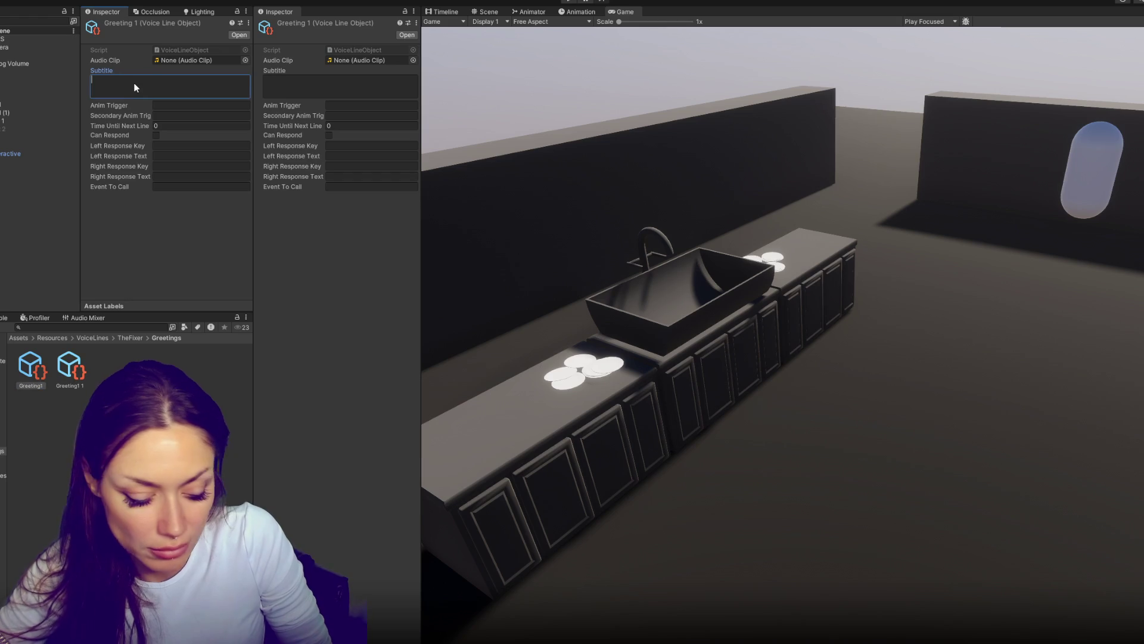
text(Hi)
click(72, 371)
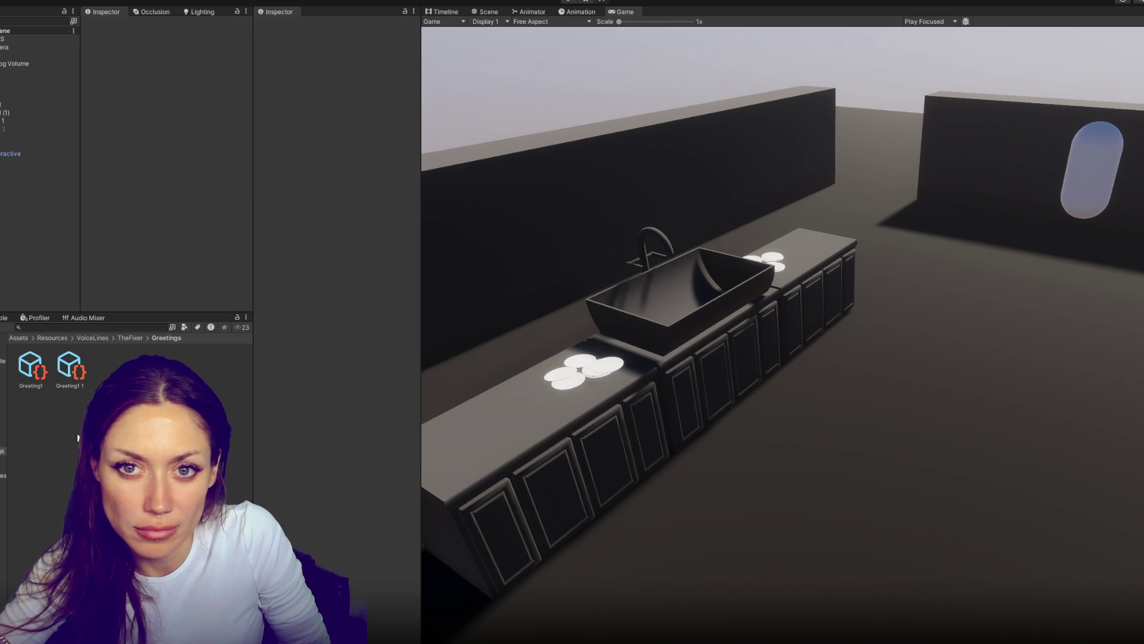
key(ctrl+d)
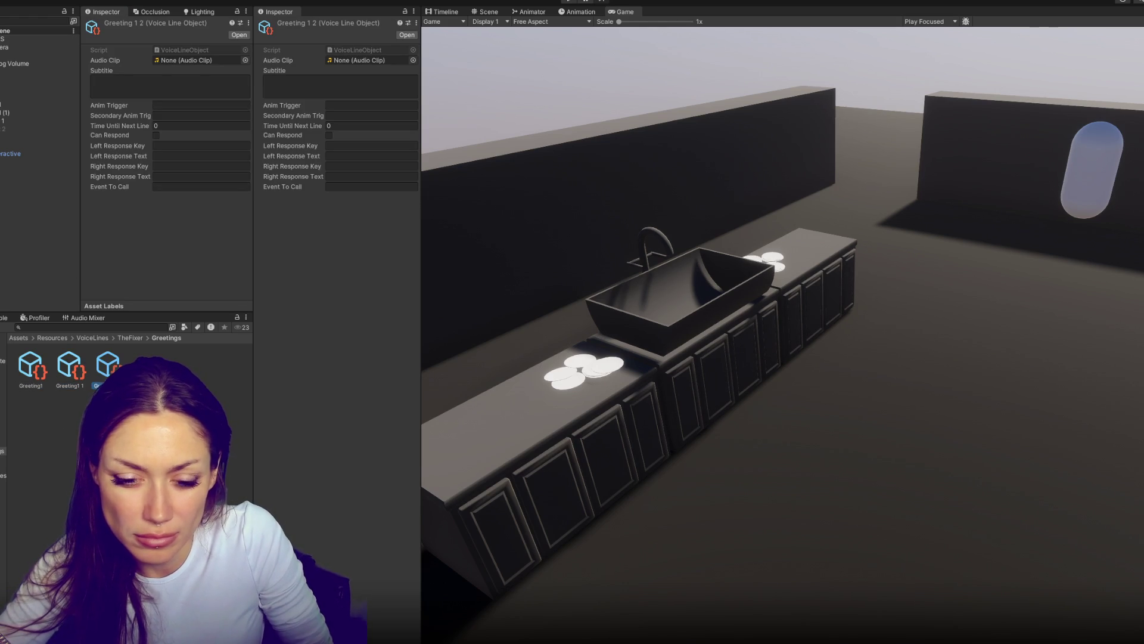
key(F2)
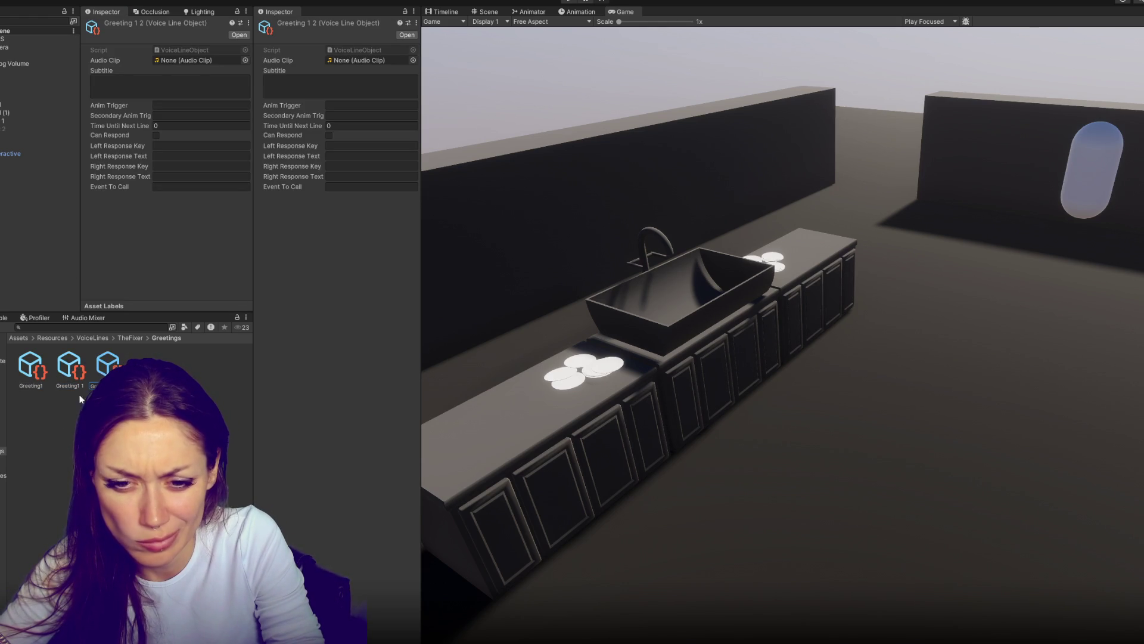
Rename the assets to Greeting 1 and Greeting 4, then duplicate Greeting 4 again
click(75, 386)
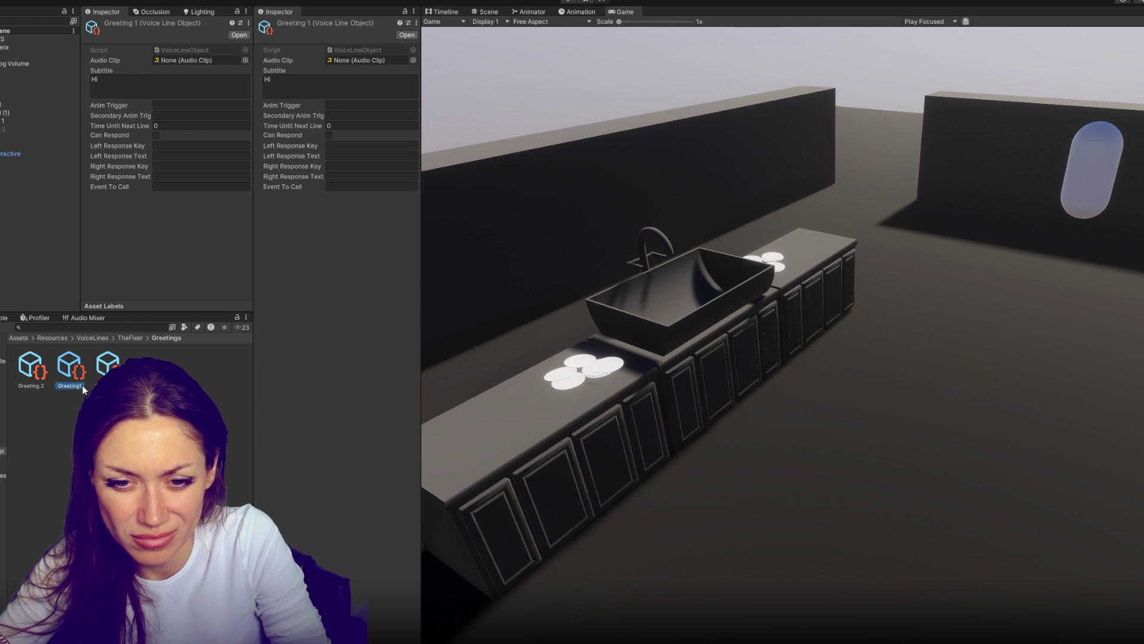
key(F2)
text(Greeting 1)
key(Return)
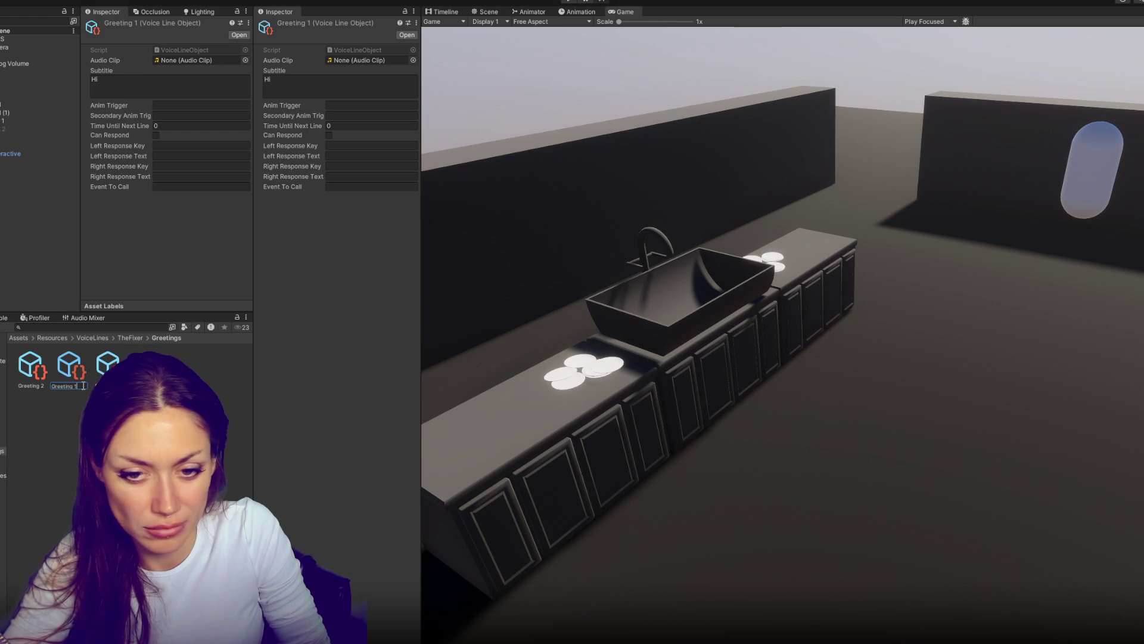
click(107, 382)
key(F2)
text(Greeting 4)
key(Return)
key(ctrl+d)
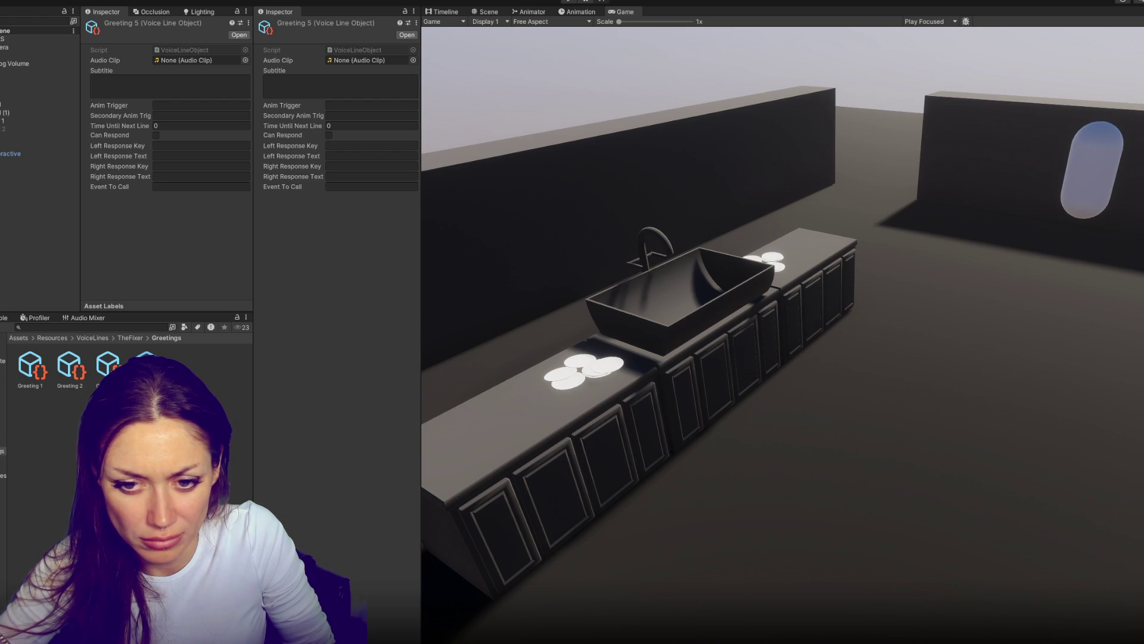
Enter subtitles Hello for Greeting 2, Greeting for Greeting 3, and Hi for Greeting 4
click(106, 382)
click(70, 367)
click(138, 83)
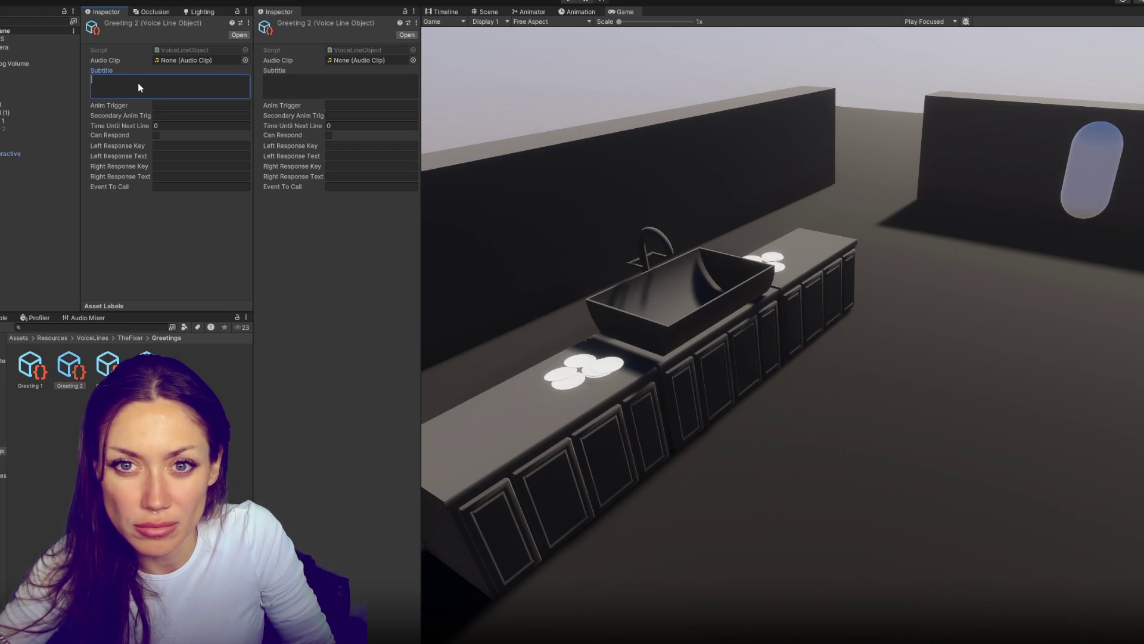
text(Hello)
click(107, 364)
click(159, 79)
text(Greetings)
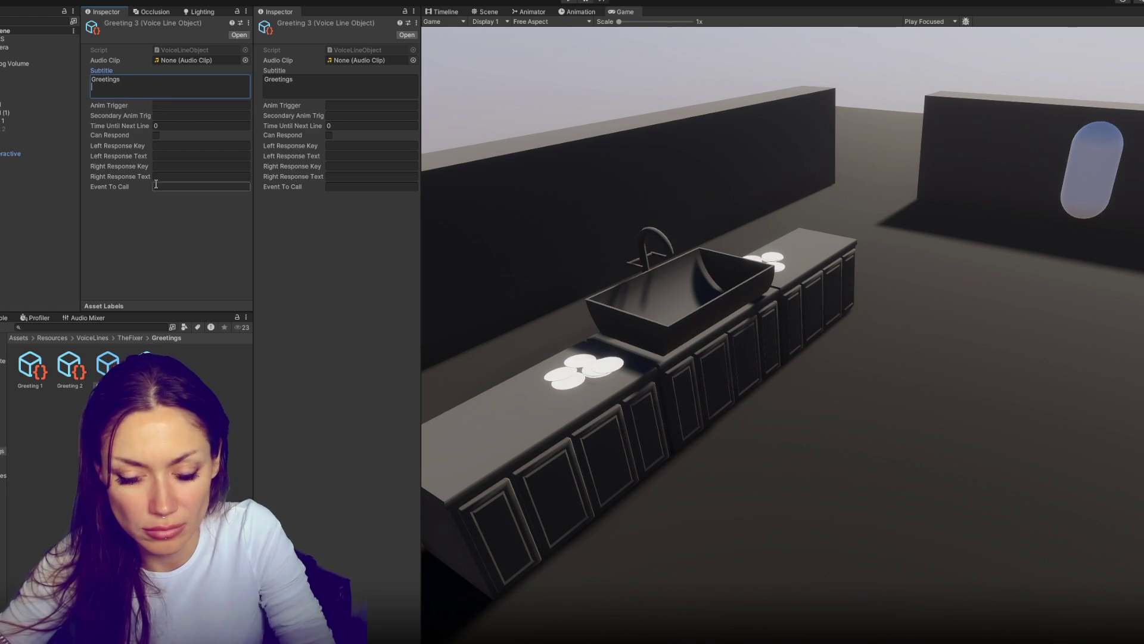
click(146, 367)
click(158, 87)
text(Hi)
Review each greeting's subtitle and set Greeting 4's subtitle to Hey
click(29, 365)
click(77, 372)
click(117, 364)
click(141, 93)
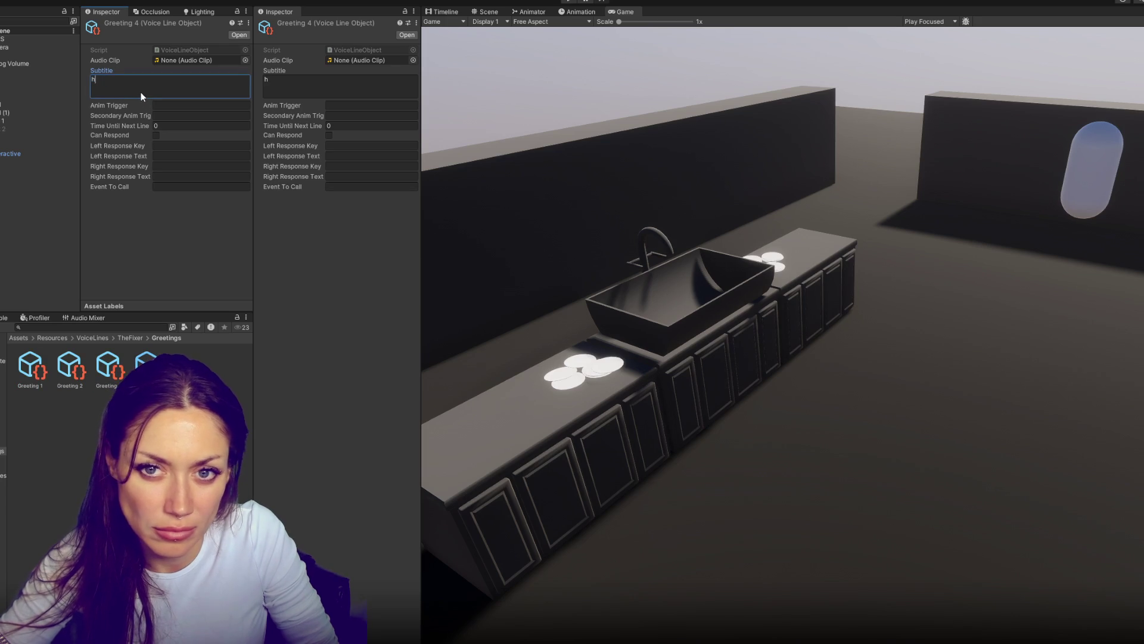
text(Hey)
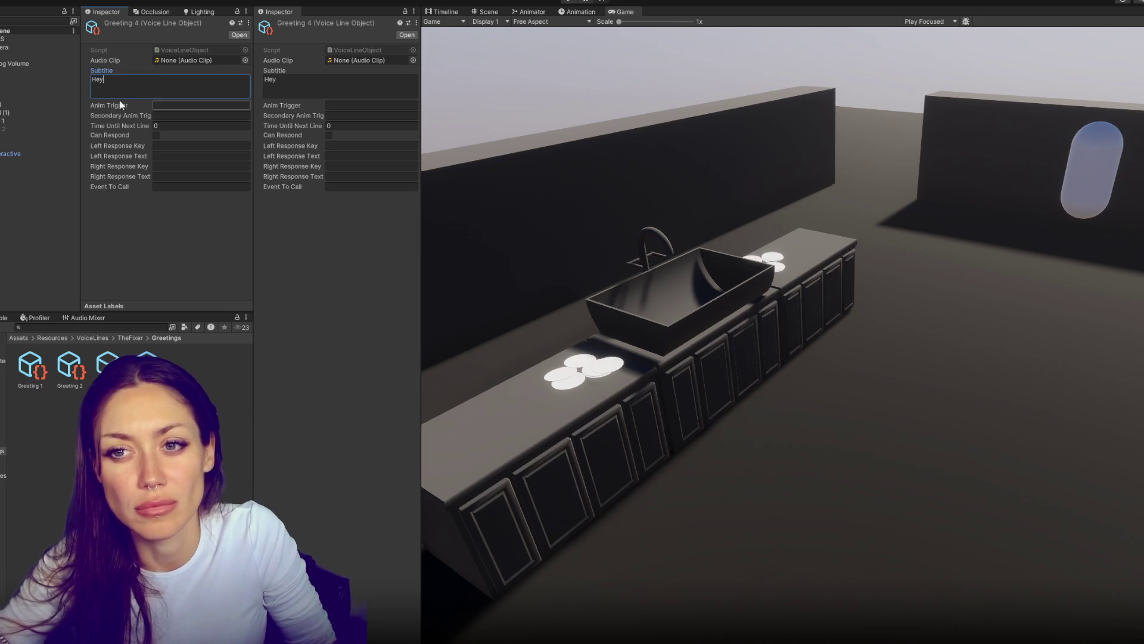
click(214, 417)
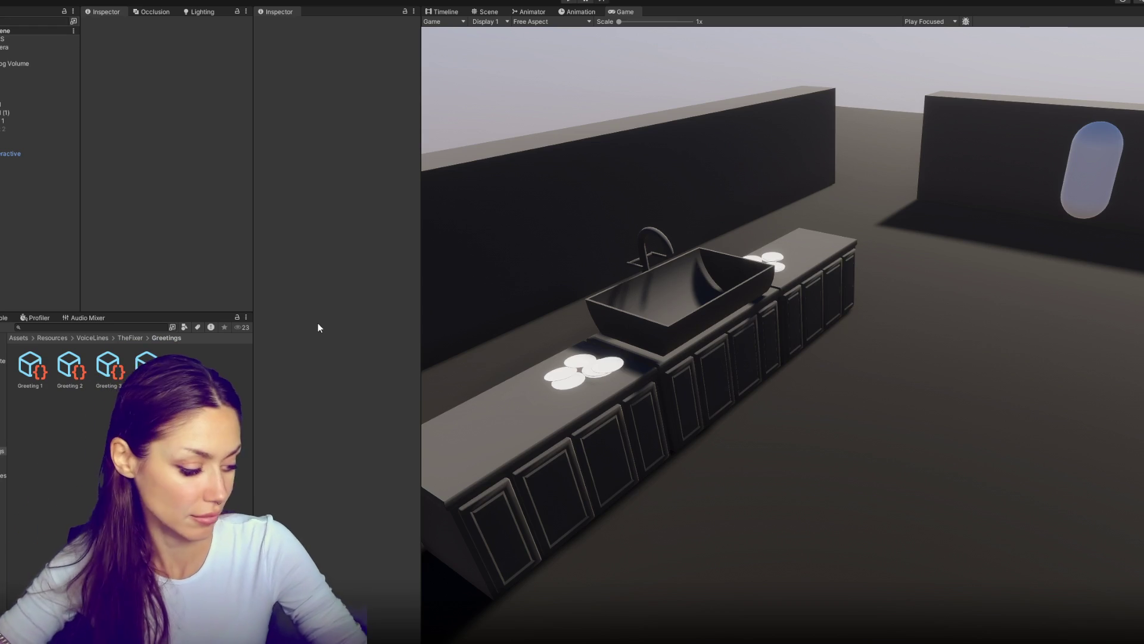
Bring Talking.cs to the front in VS Code and add blank lines inside its empty class
key(alt+Tab)
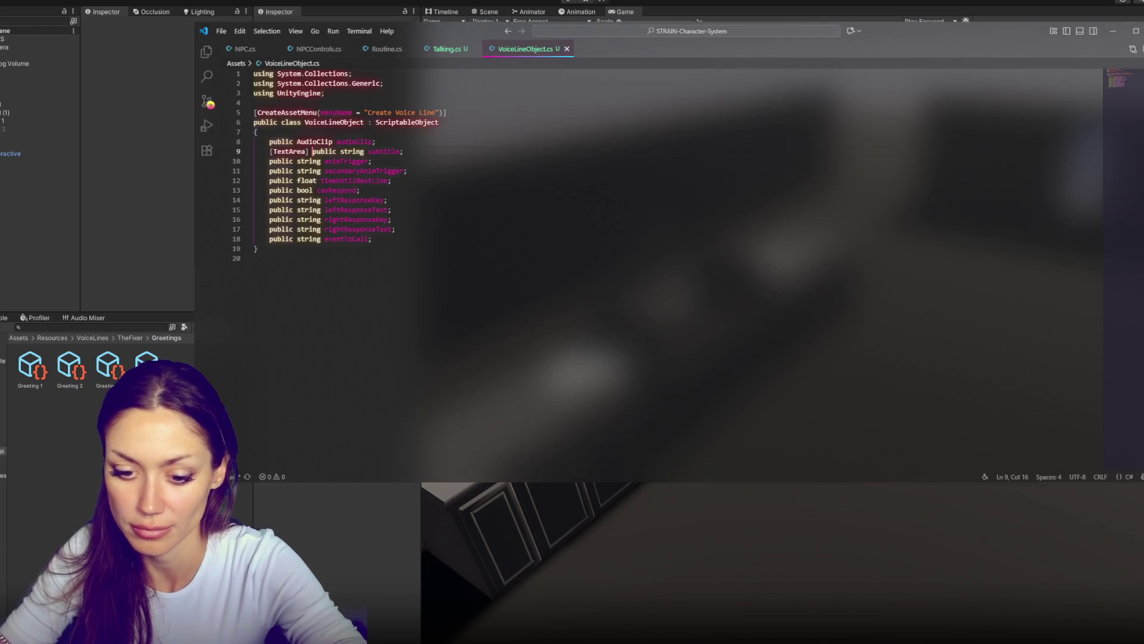
click(394, 50)
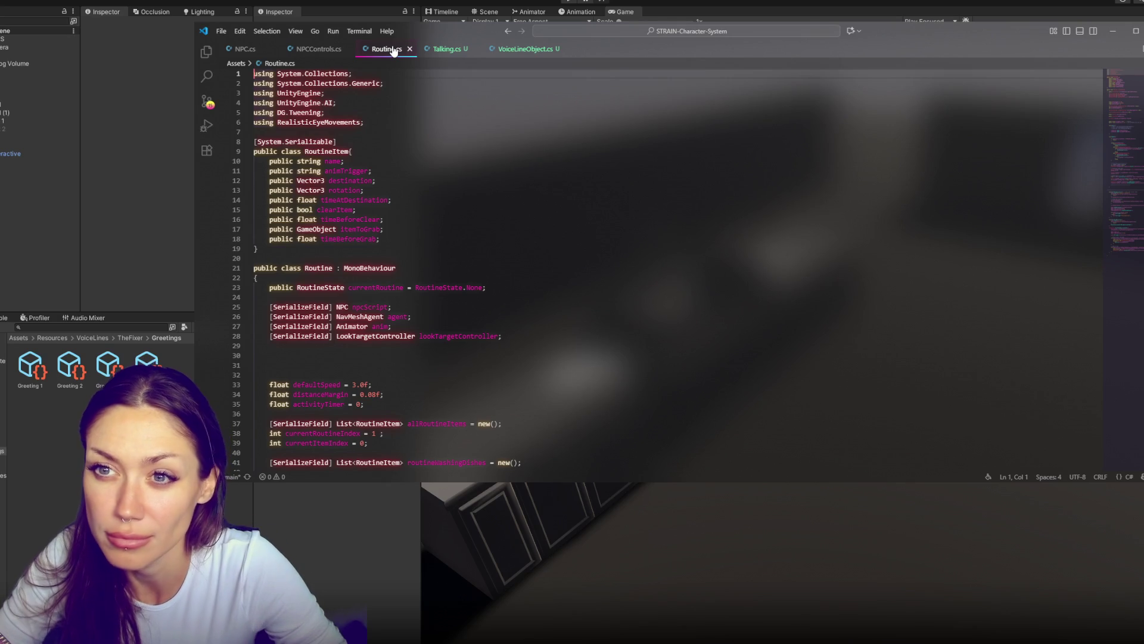
click(334, 49)
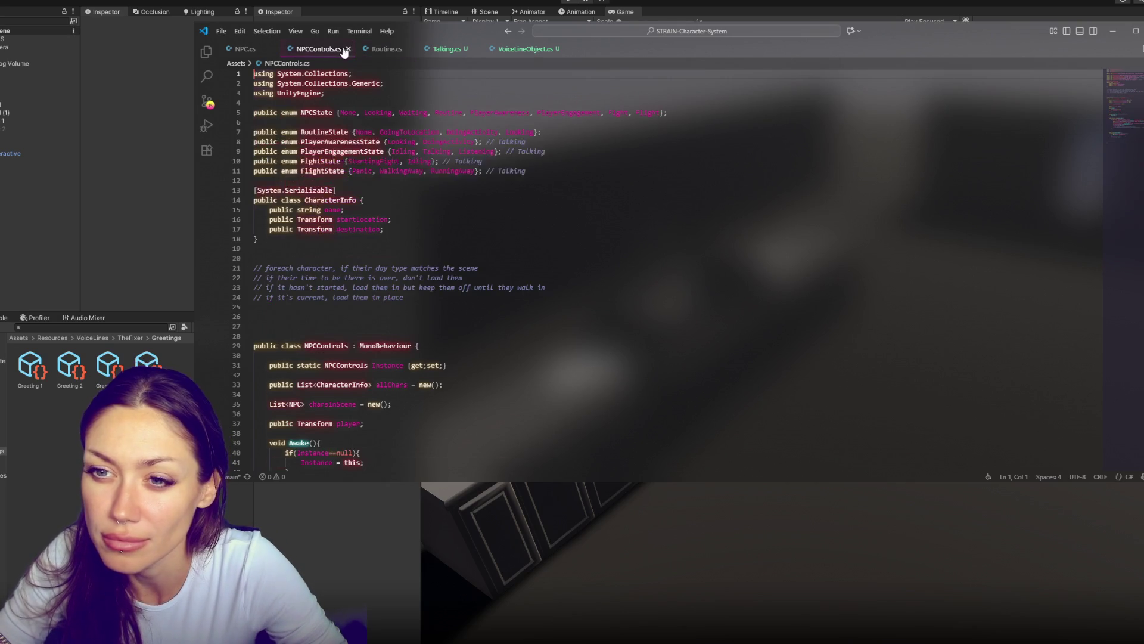
click(447, 49)
key(Return)
key(Return)
key(Return)
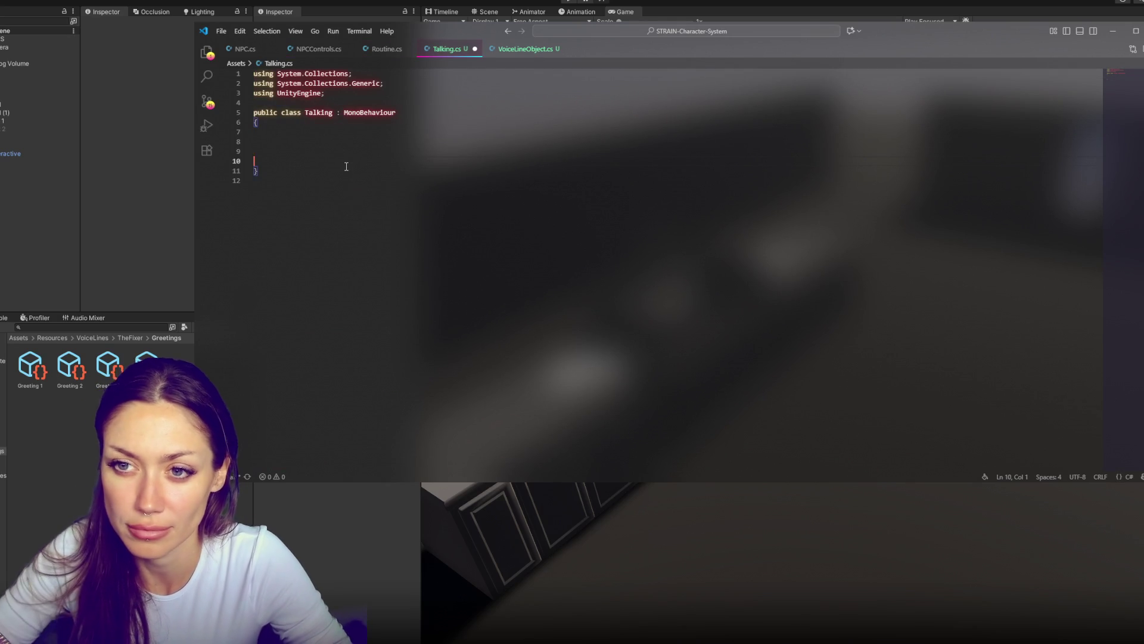
key(Up)
key(Up)
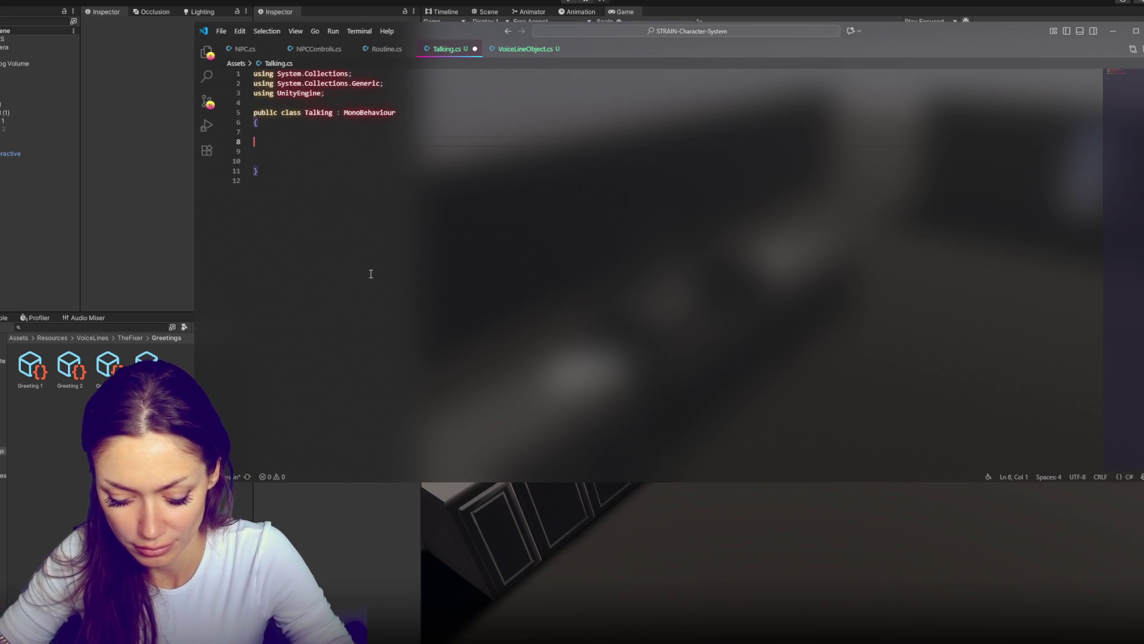
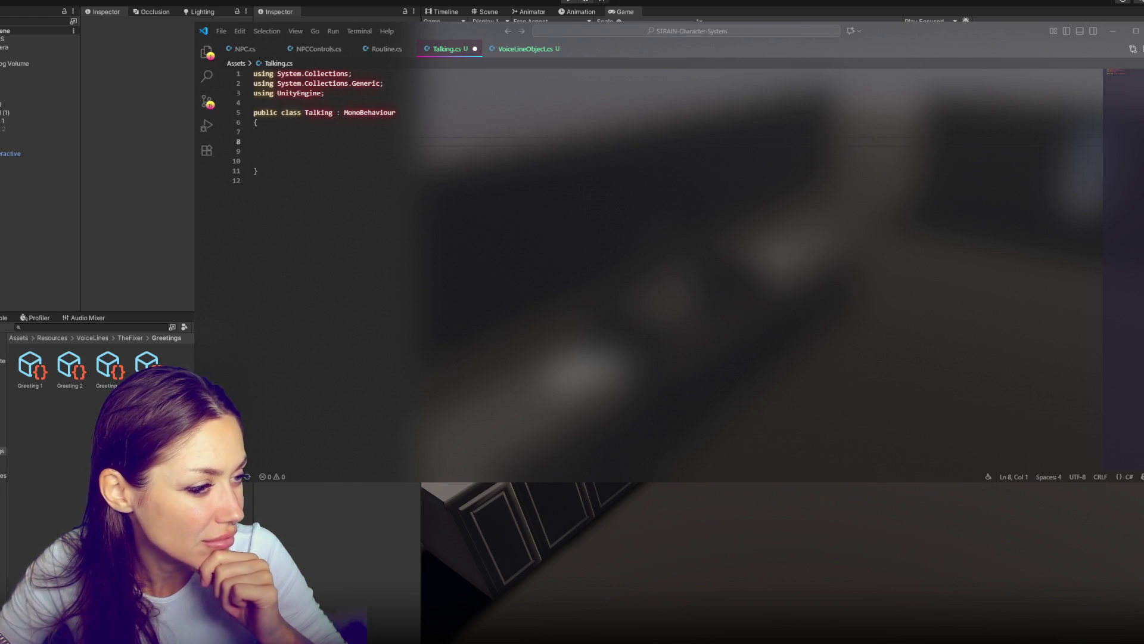
Begin a 'List<' field declaration on line 8 inside the empty Talking class
click(347, 145)
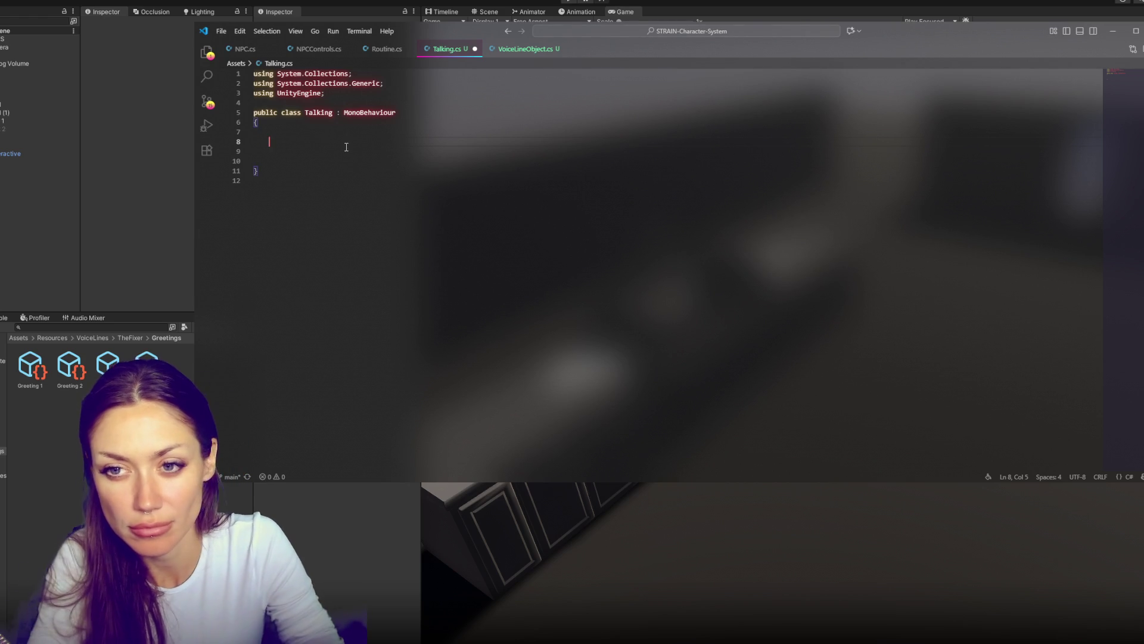
text(List<)
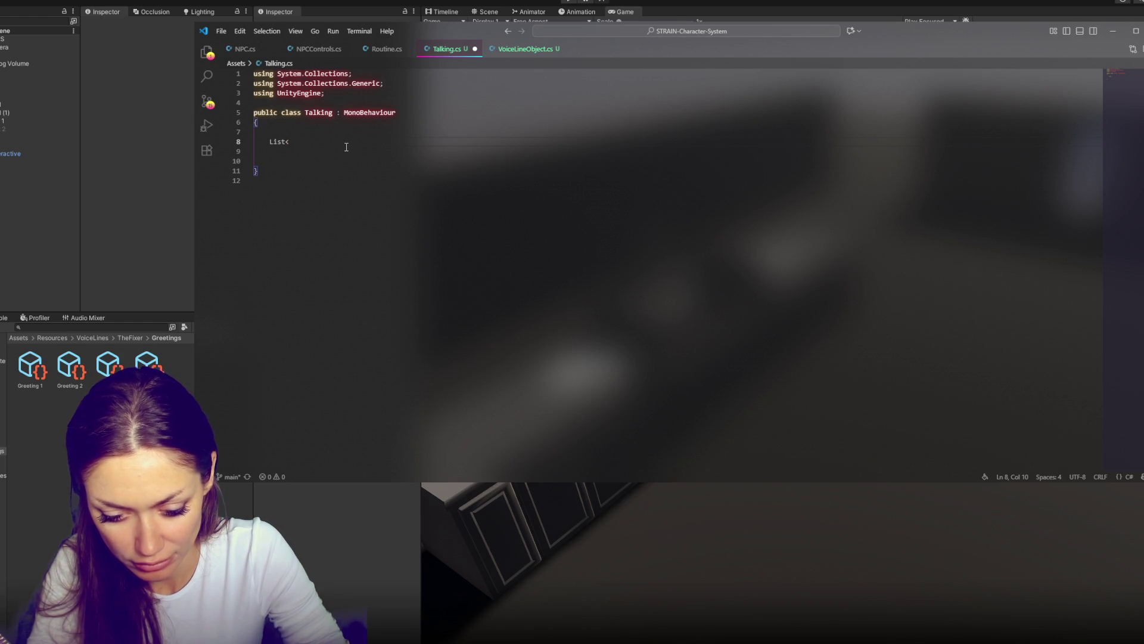
key(ctrl+space)
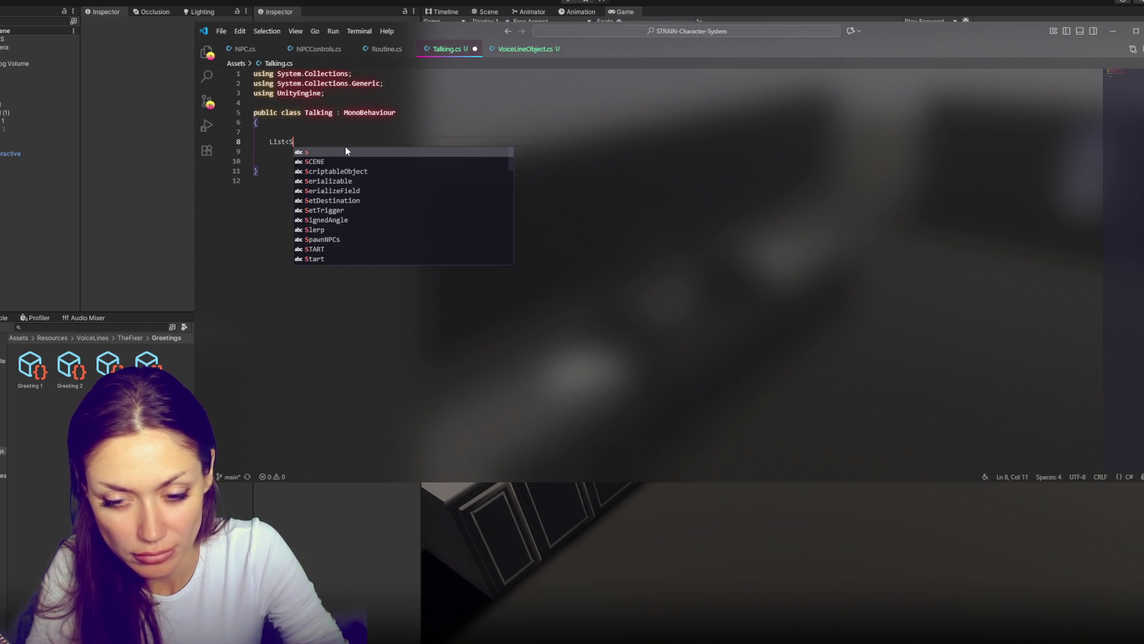
key(Escape)
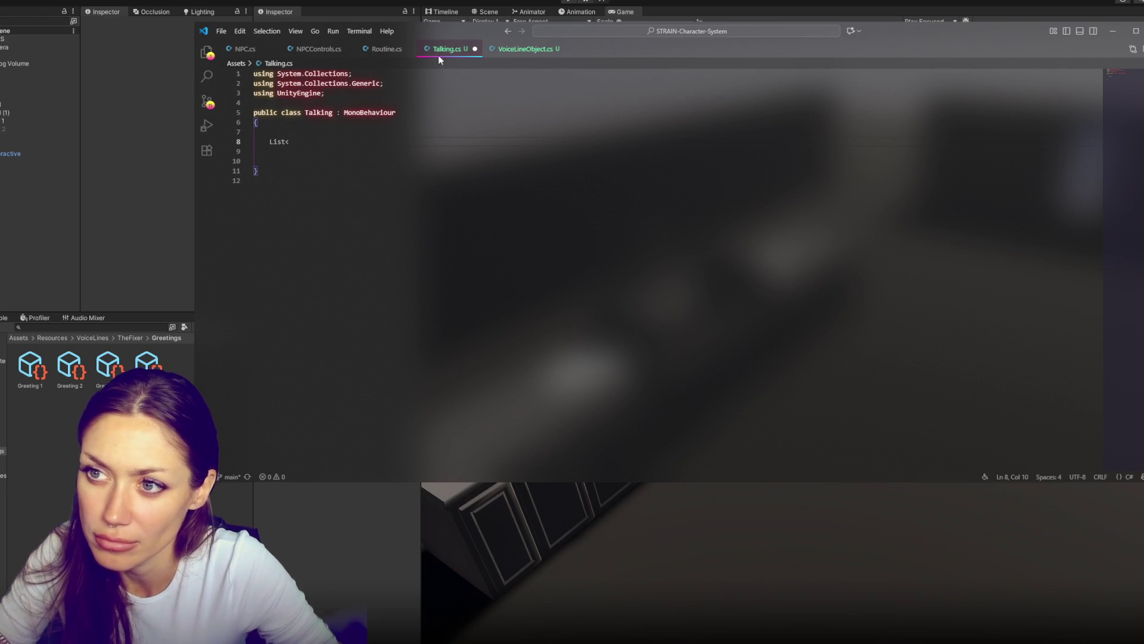
Rename the VoiceLineObject class to VoiceLine and save so Unity recompiles
click(512, 51)
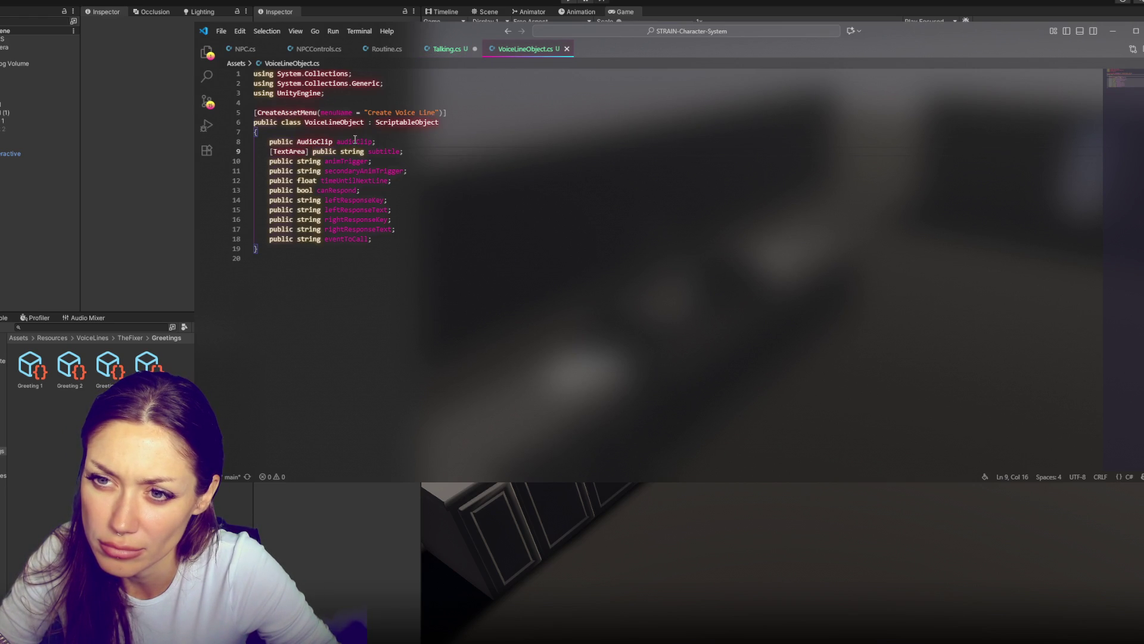
click(341, 122)
key(Delete)
key(Delete)
key(Delete)
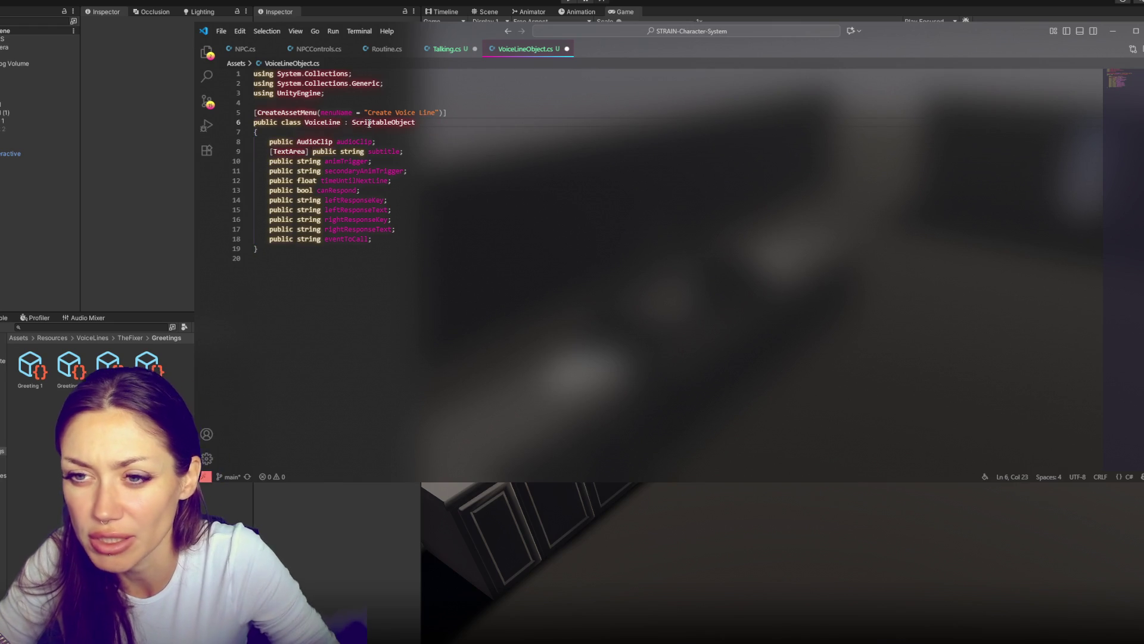
key(ctrl+s)
key(alt+Tab)
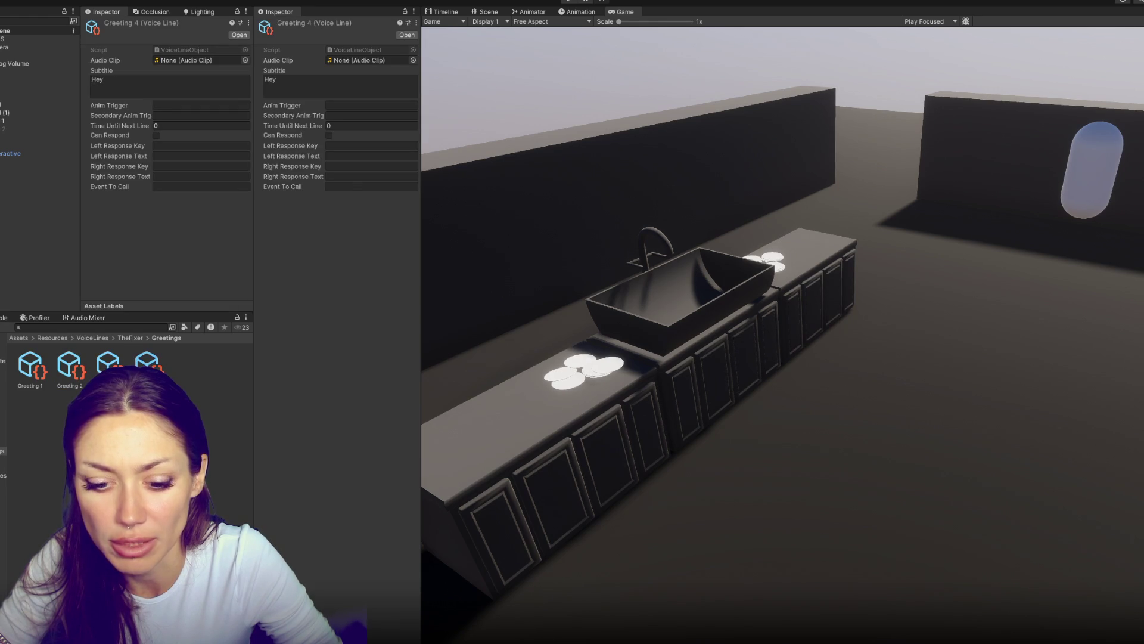
key(alt+Tab)
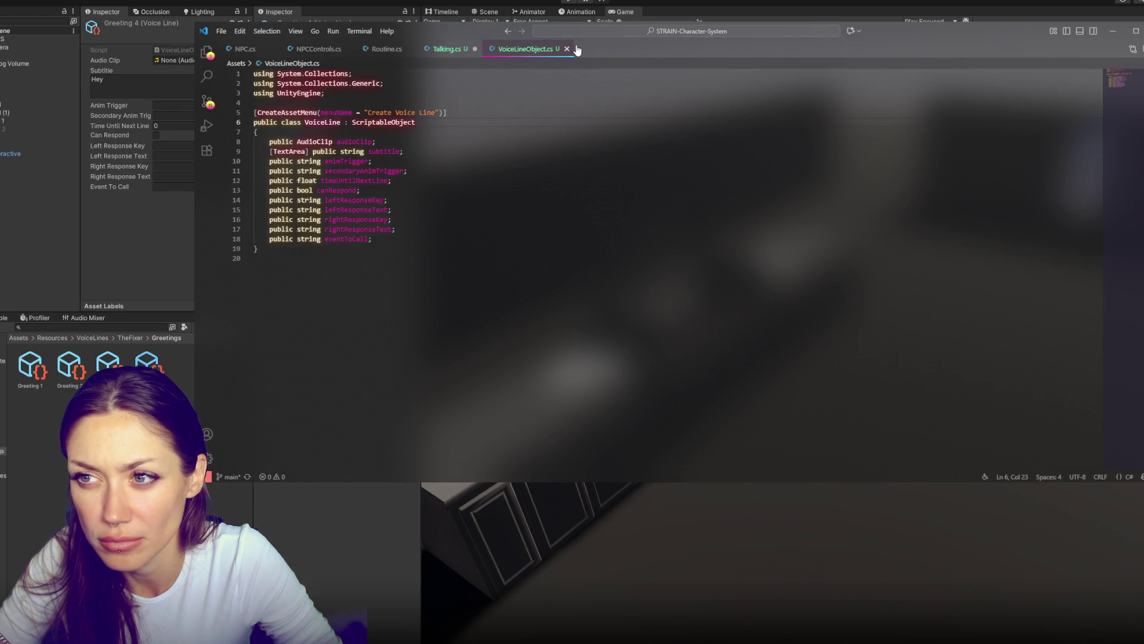
Complete '[SerializeField] List<VoiceLine> greetings = new();' in Talking.cs, save, and return to Unity
click(567, 49)
text(Voice)
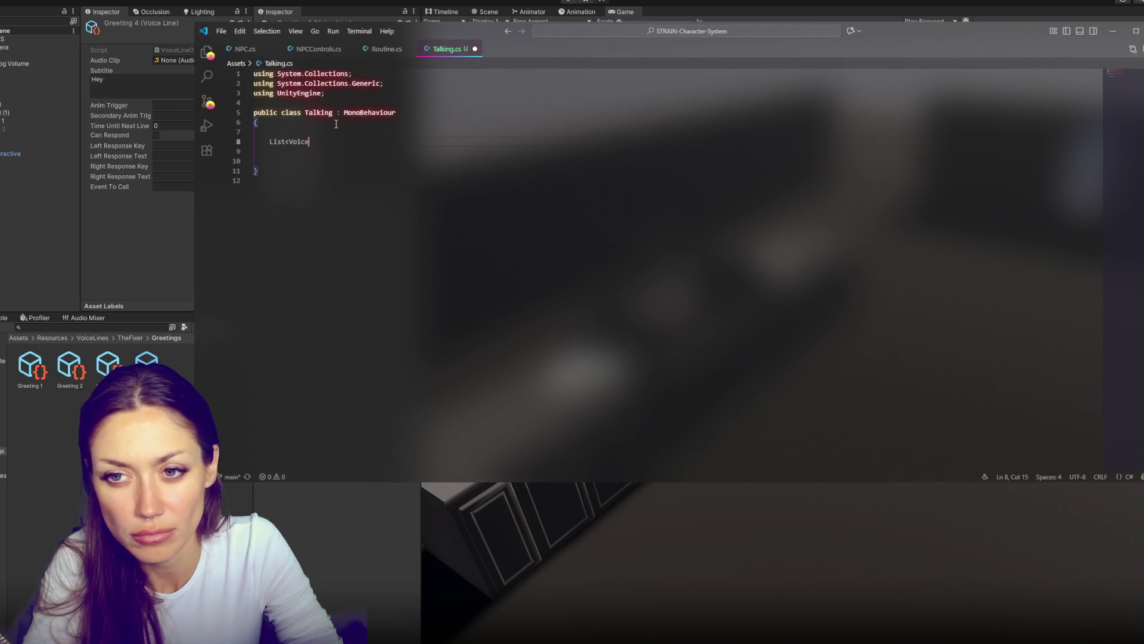
text(Line> )
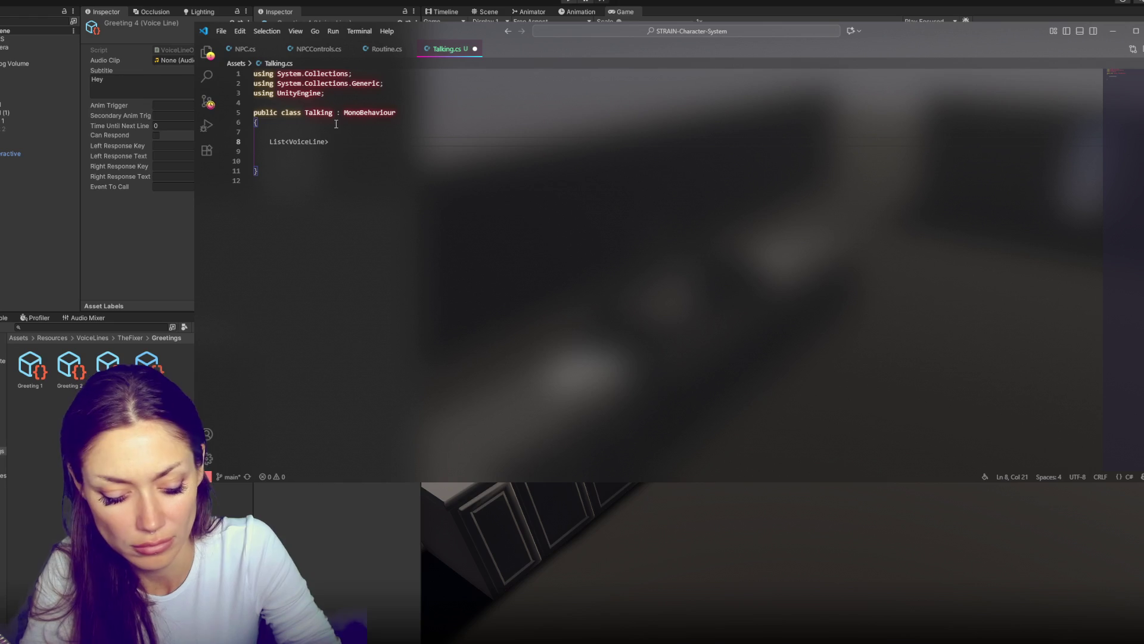
text(greetings = new();)
key(ctrl+s)
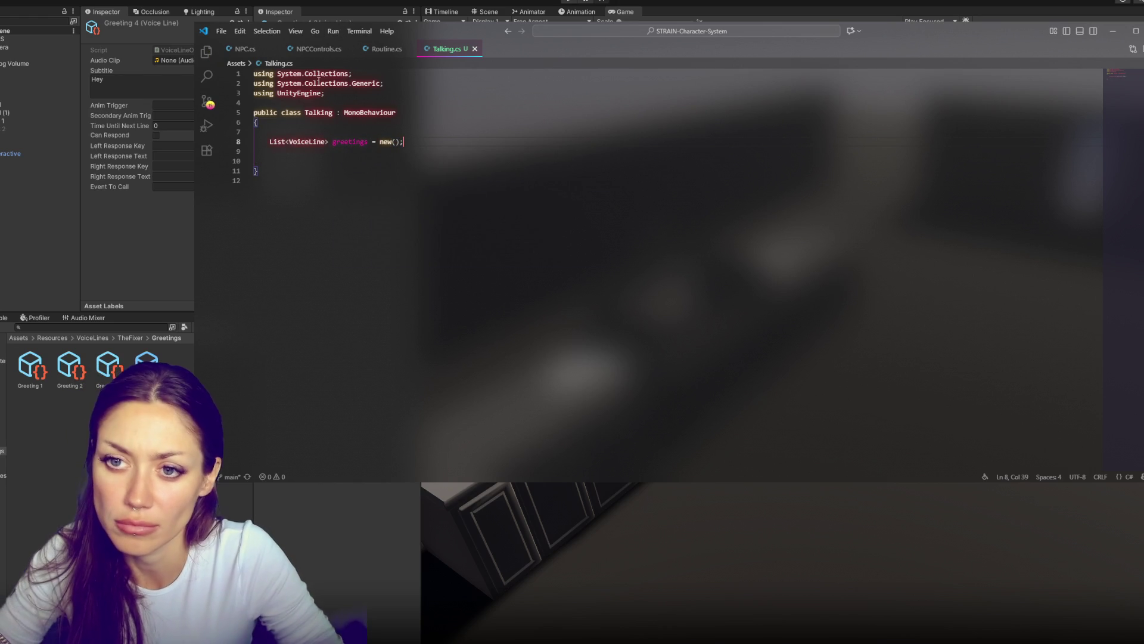
click(268, 141)
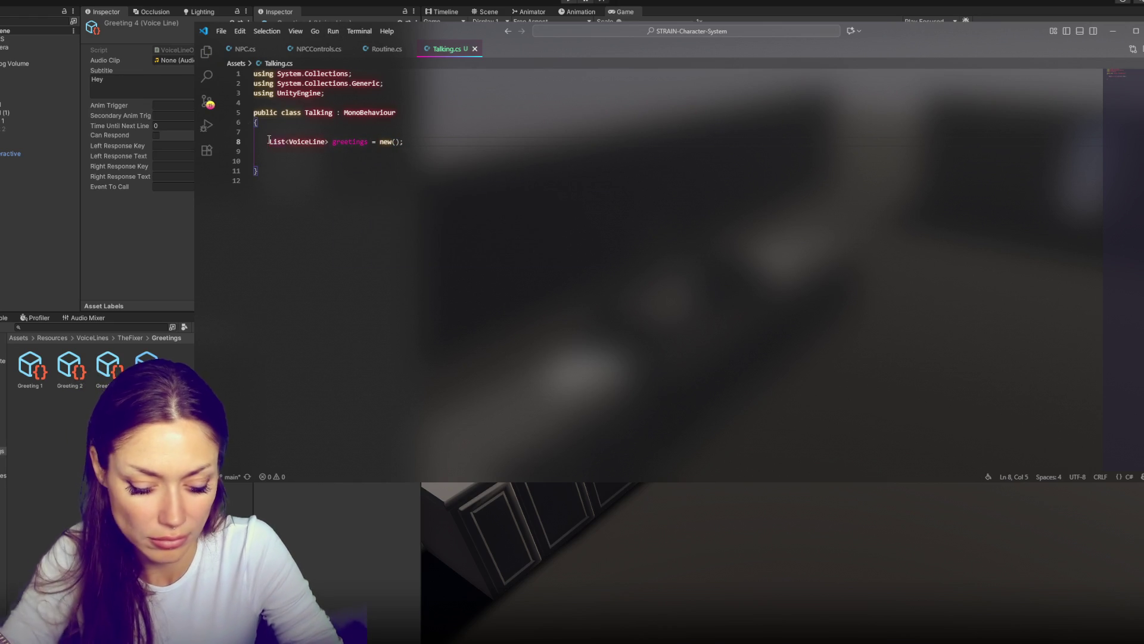
text([SerializeField])
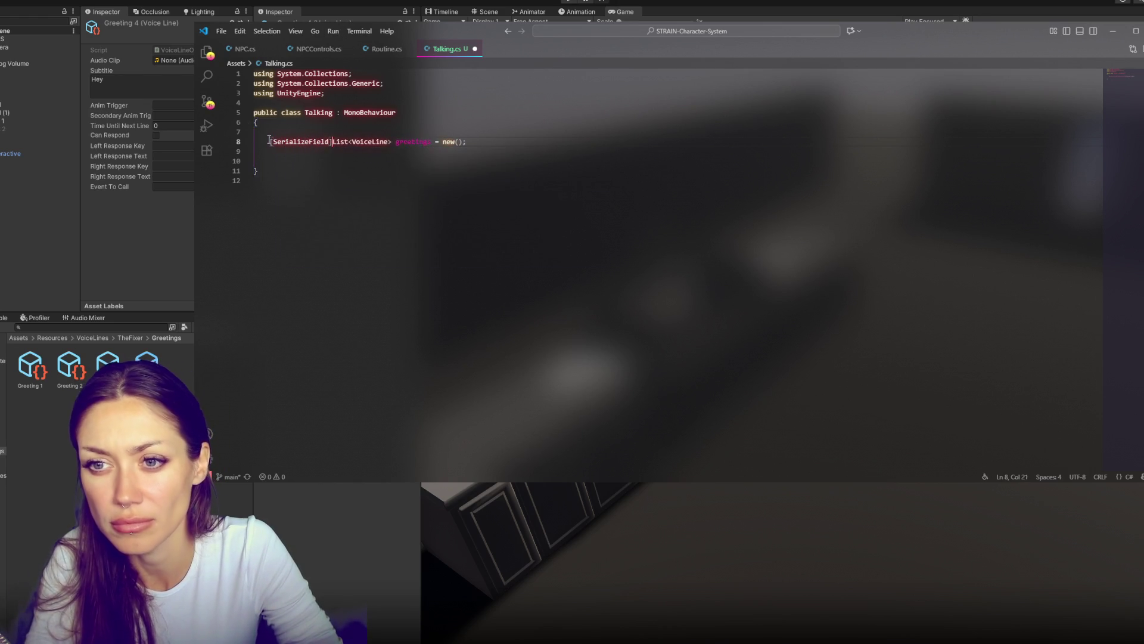
key(ctrl+s)
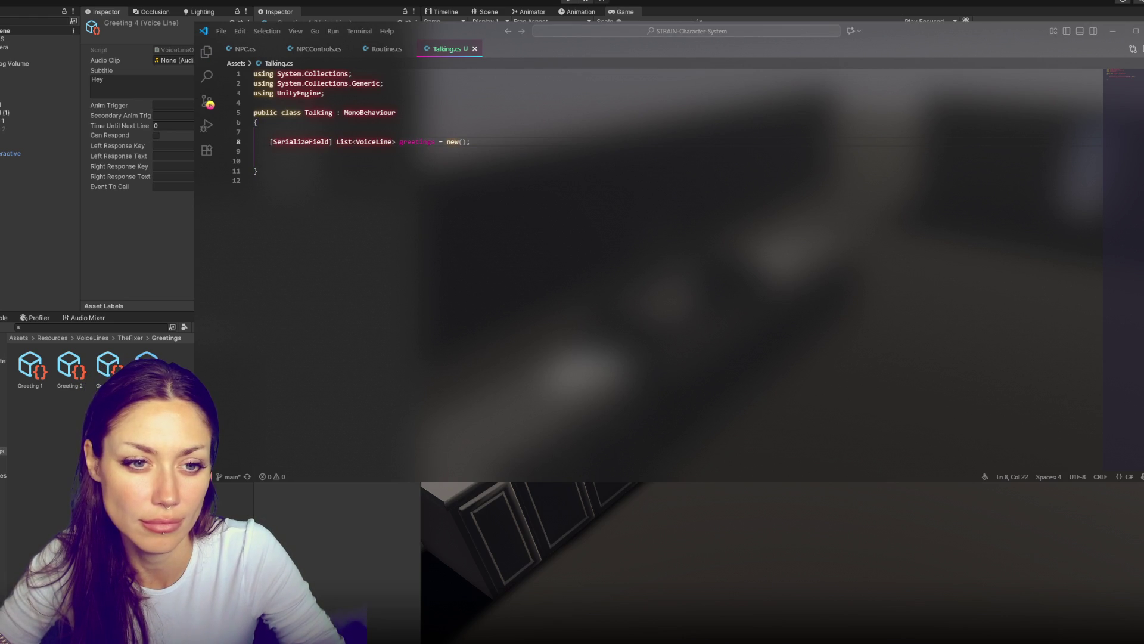
click(45, 266)
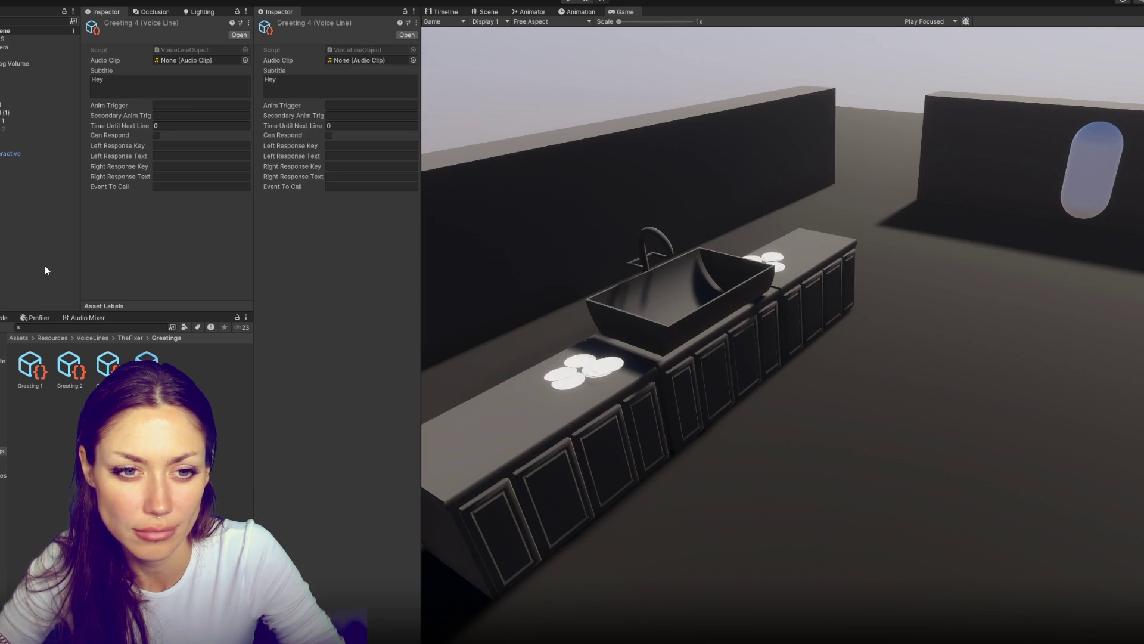
Find and select the TheFixer prefab in the Characters folder
click(45, 266)
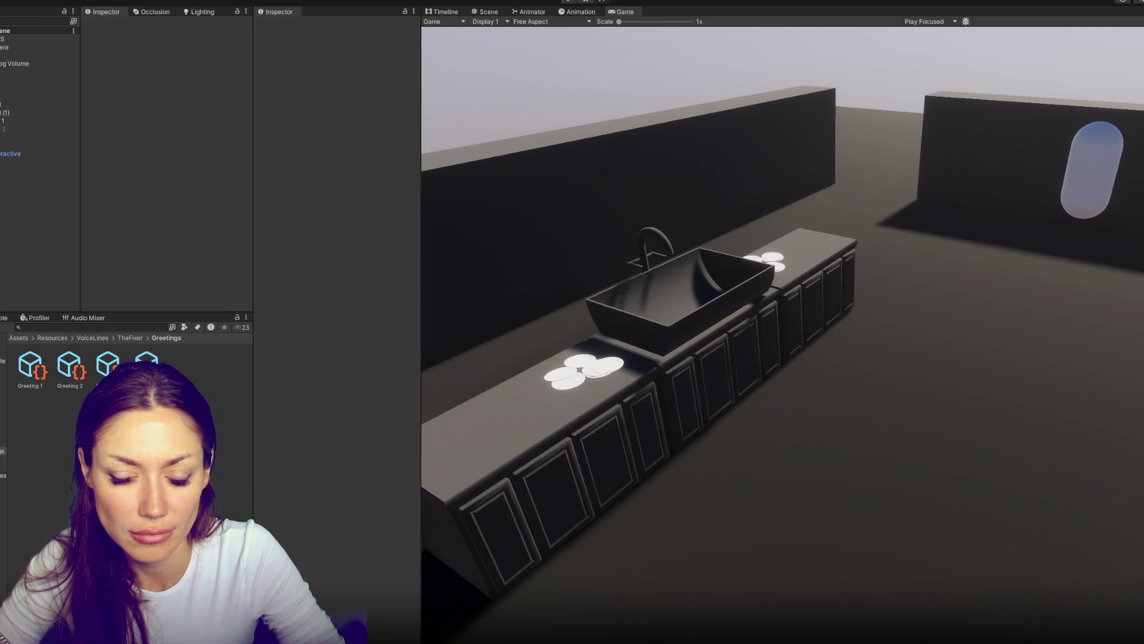
click(54, 39)
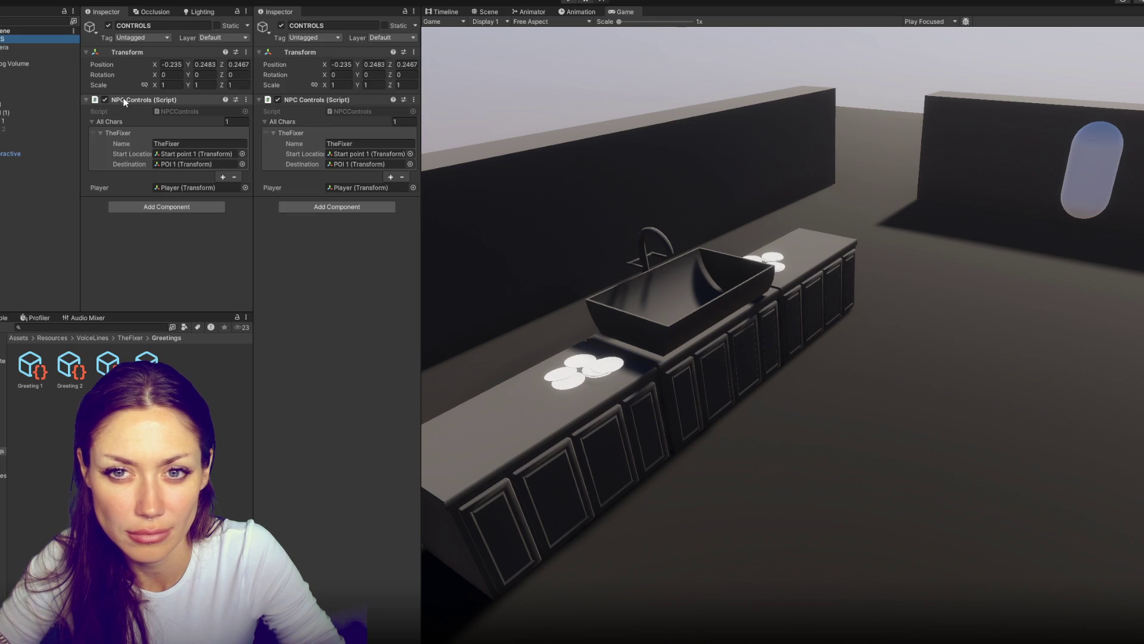
click(124, 100)
click(124, 100)
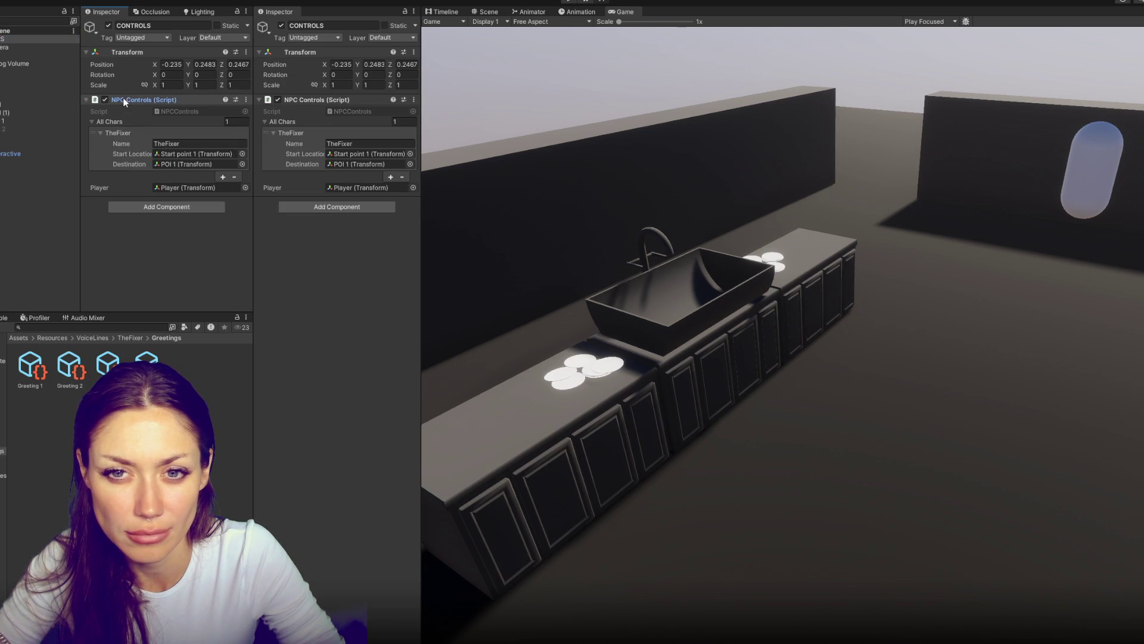
click(130, 338)
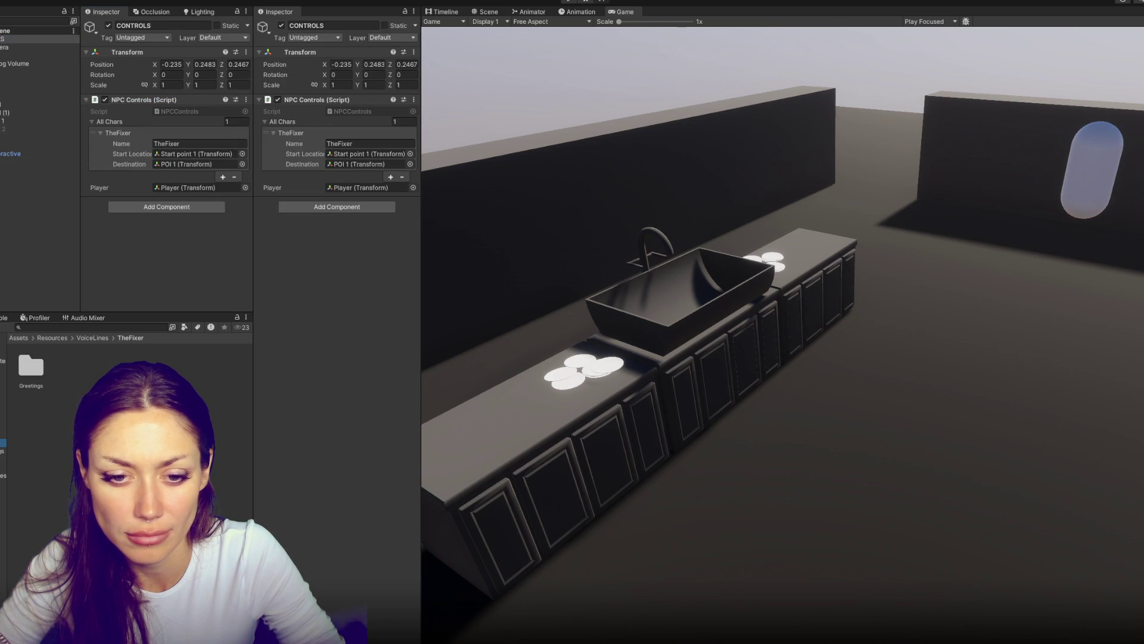
click(3, 426)
click(70, 365)
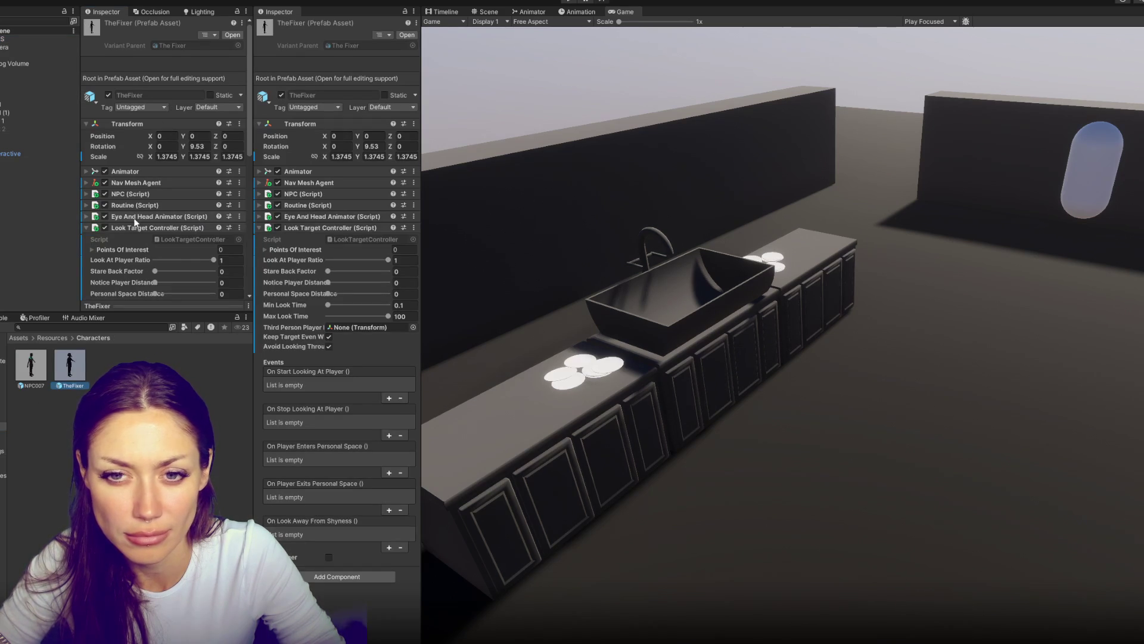
click(179, 228)
Add a Talking component to TheFixer and fill Greetings with Greeting 1 to Greeting 4
click(156, 245)
text(ta)
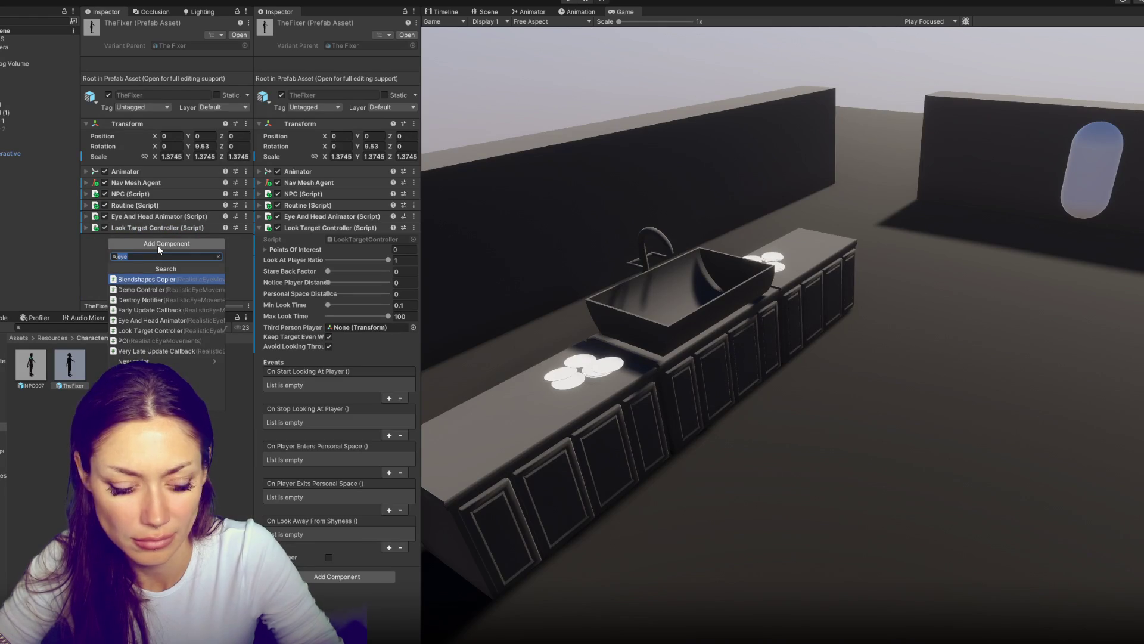
key(Return)
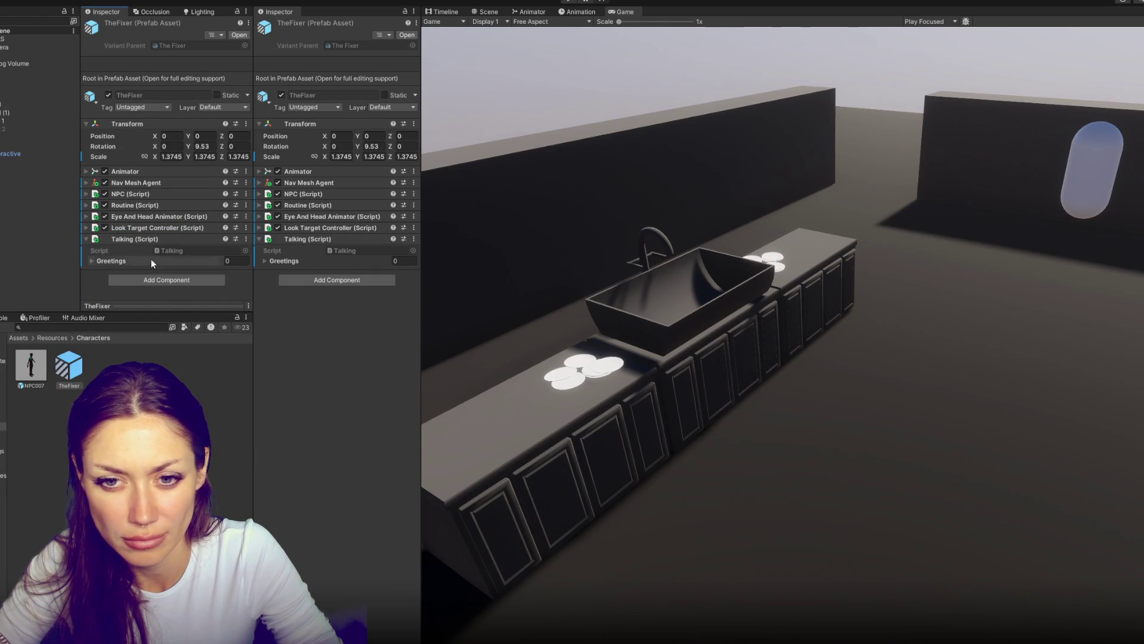
click(216, 286)
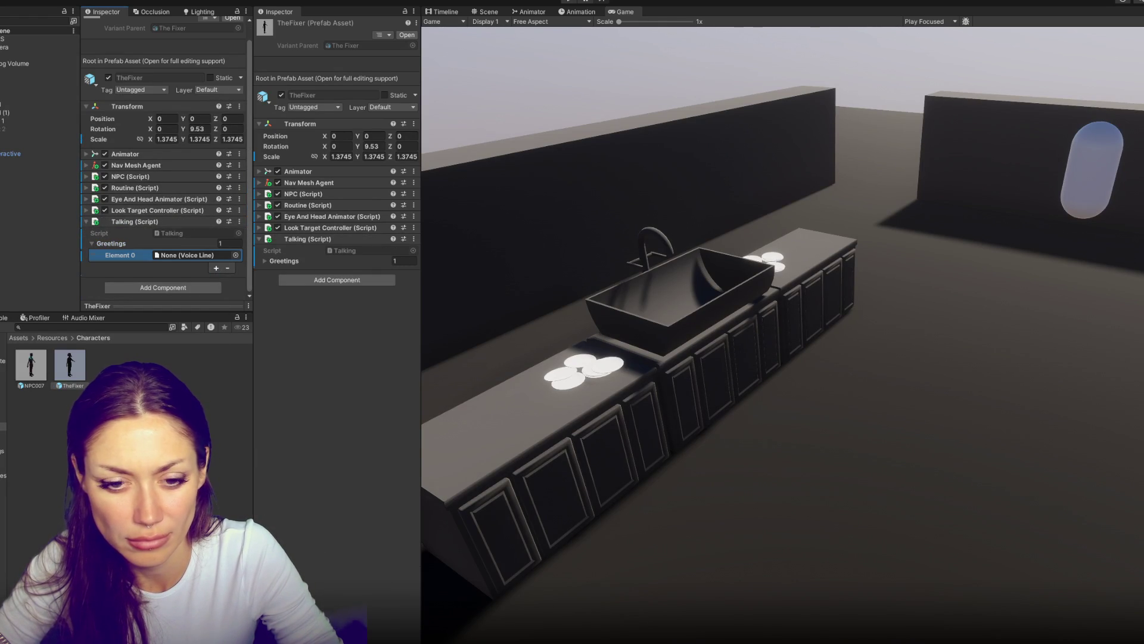
drag(29, 365, 192, 255)
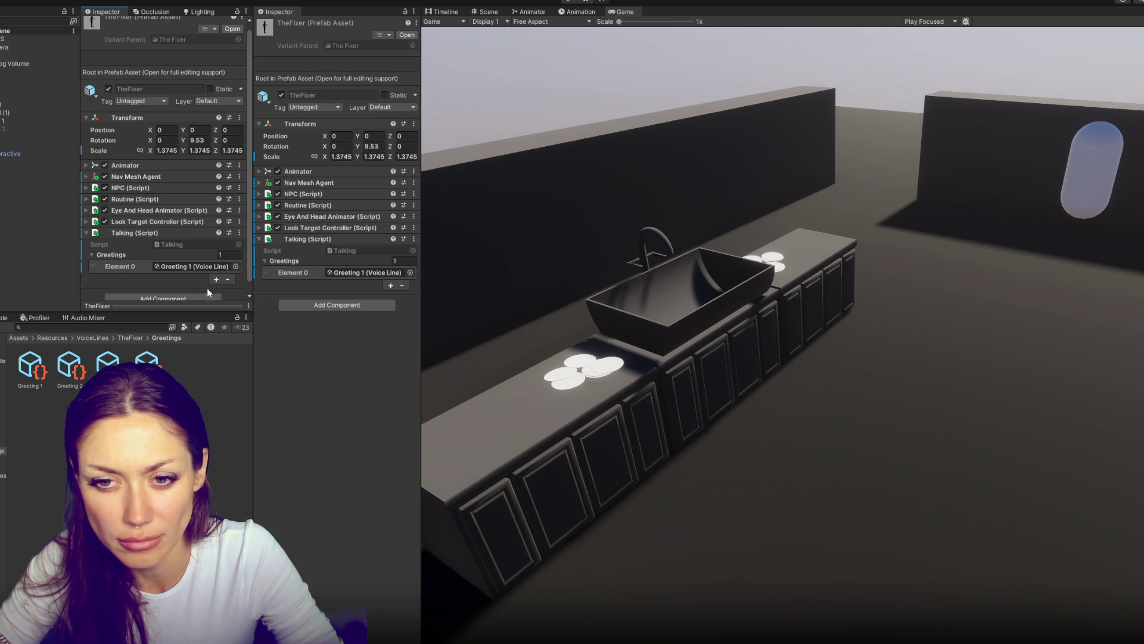
mouse_move(82, 369)
mouse_down()
mouse_move(149, 280)
mouse_move(173, 268)
mouse_up()
mouse_move(146, 365)
mouse_down()
mouse_move(143, 317)
mouse_move(191, 256)
mouse_up()
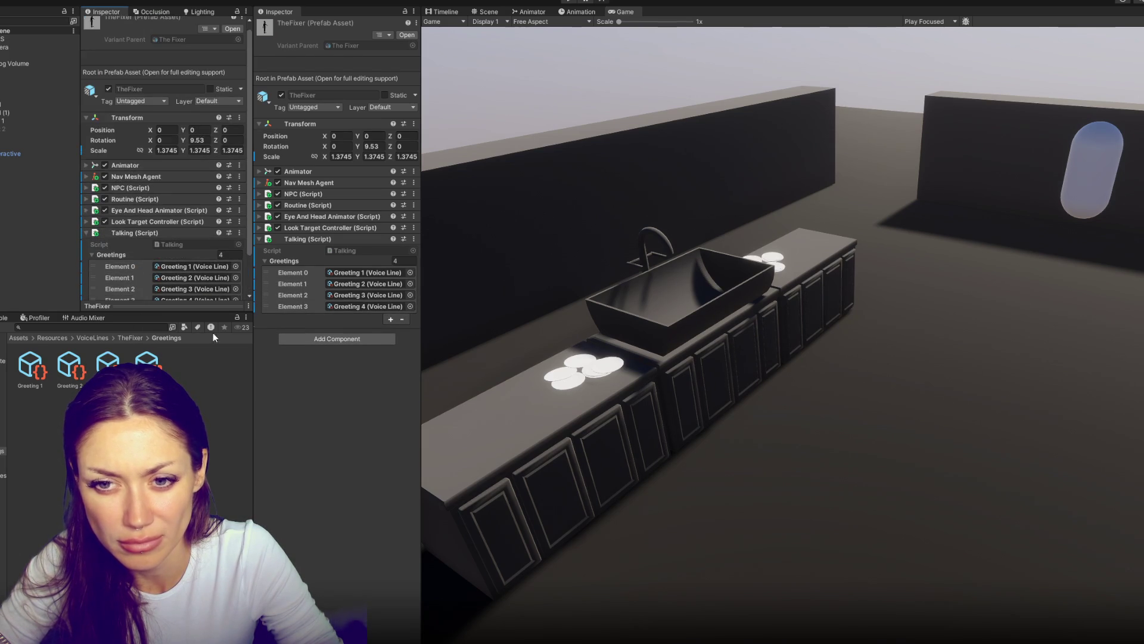
key(alt+Tab)
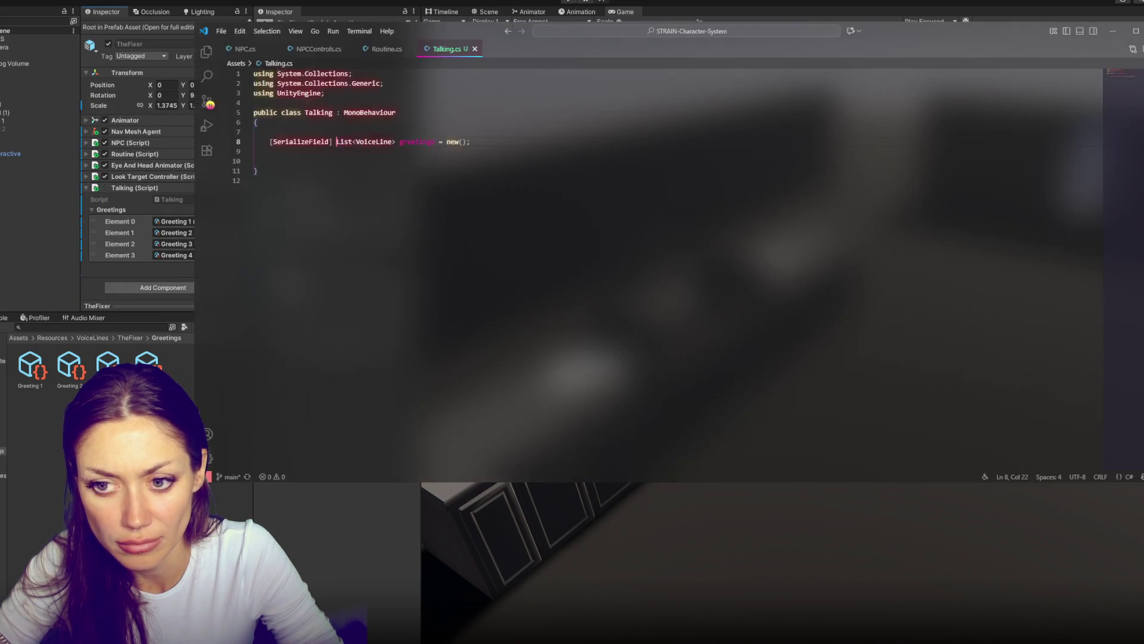
Add blank lines below the greetings declaration in Talking.cs, then bring up NPCControls.cs
click(495, 144)
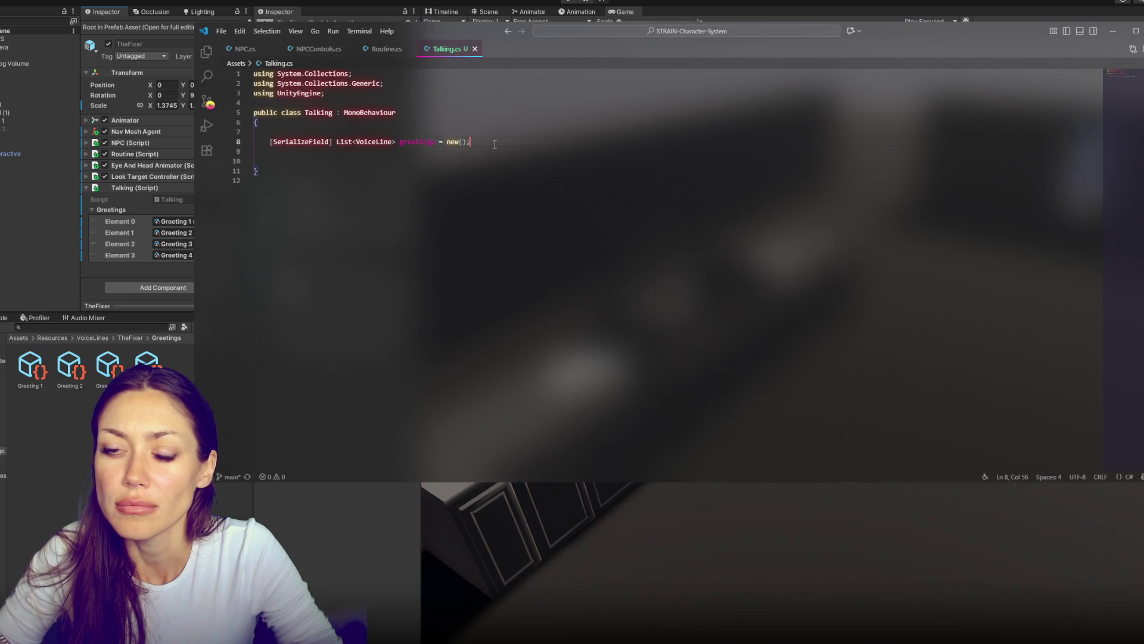
key(Return)
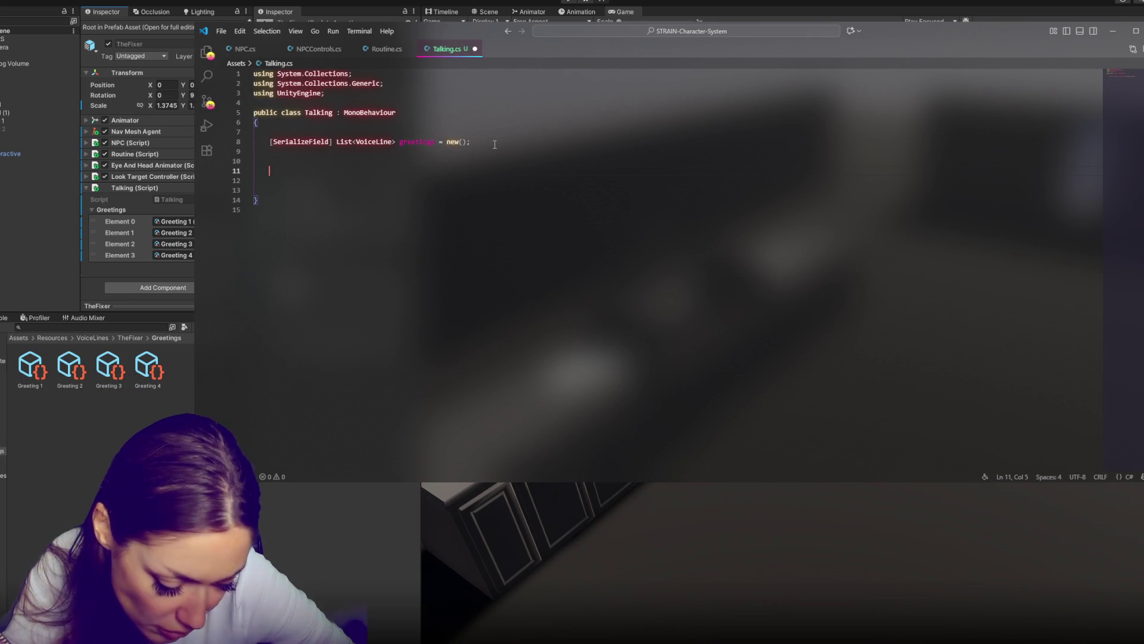
key(Return)
key(Return)
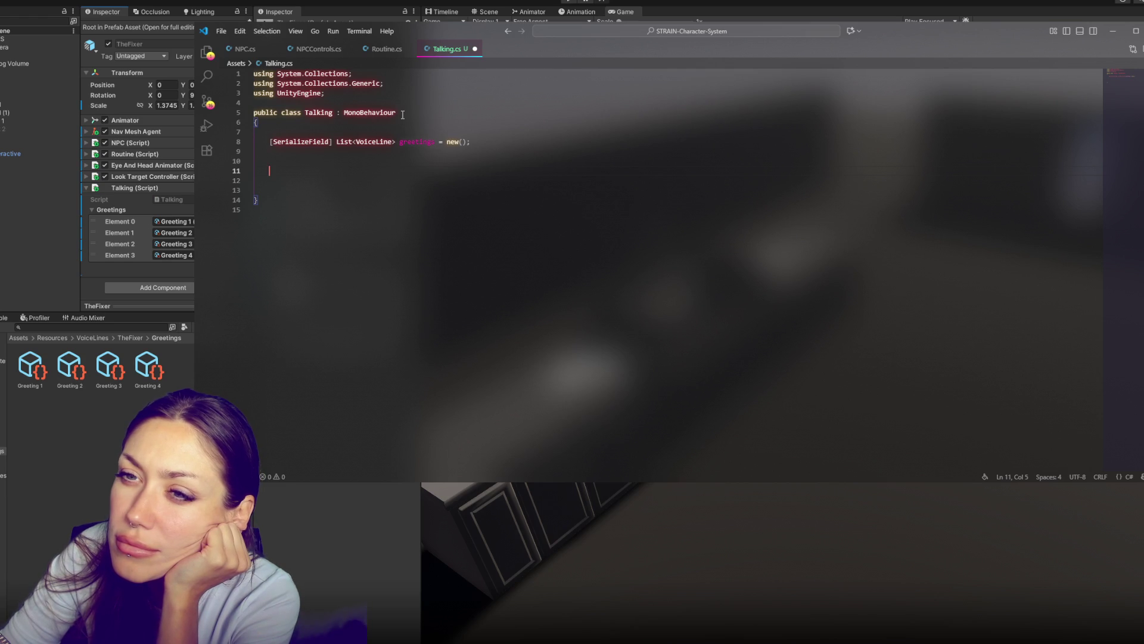
click(320, 49)
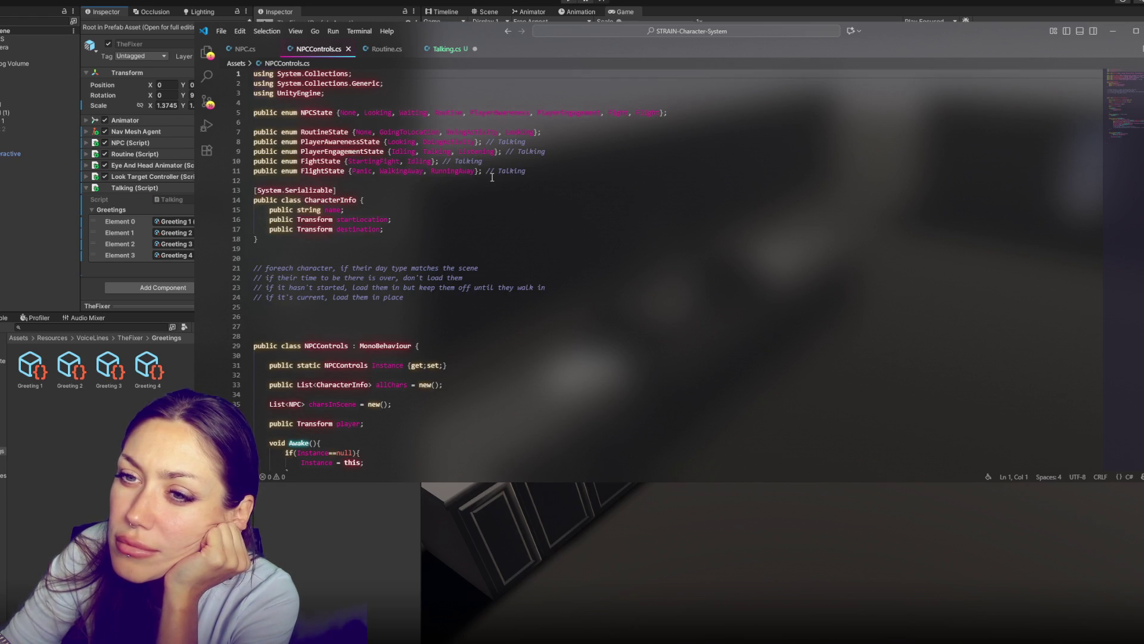
Delete the trailing // Talking comments from the FlightState, FightState and engagement state enums
click(549, 173)
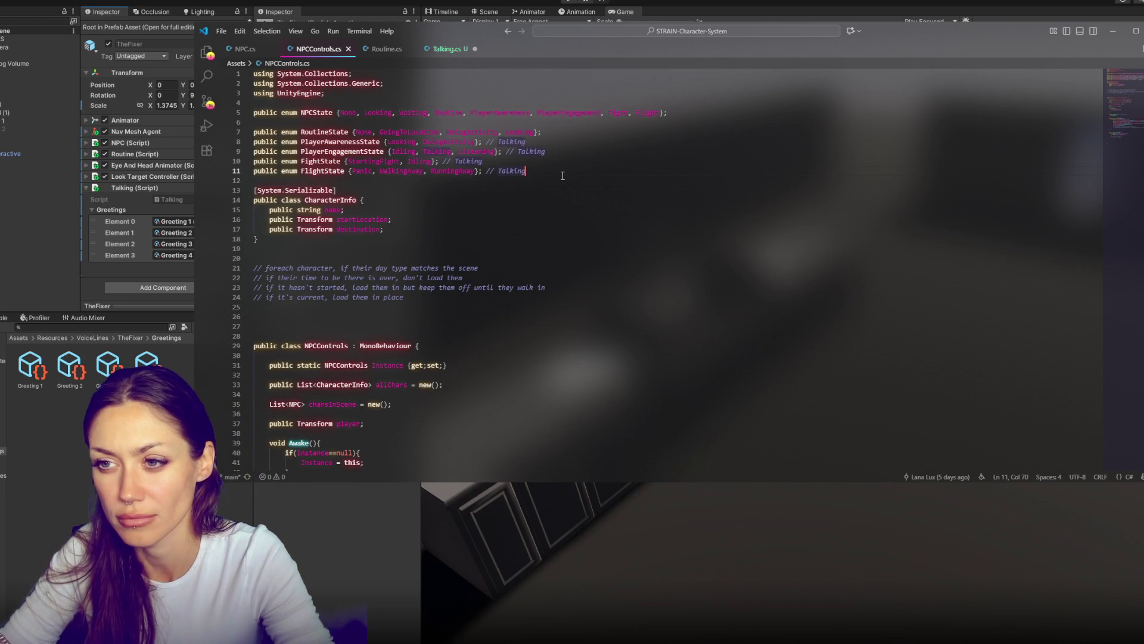
key(Return)
key(Return)
key(Return)
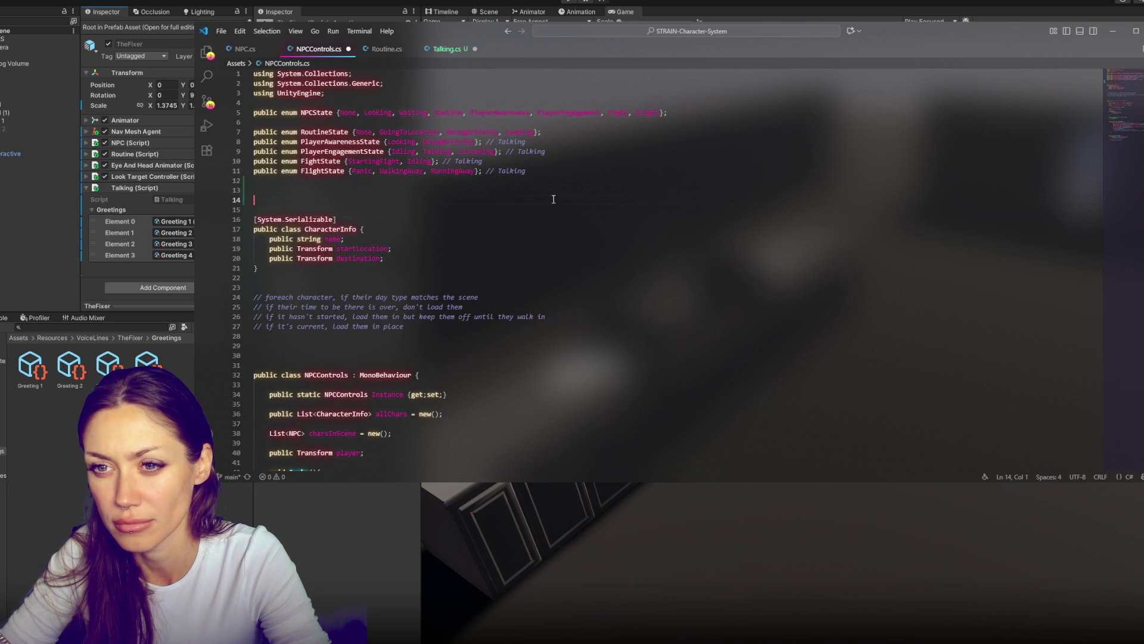
drag(482, 171, 530, 171)
key(BackSpace)
drag(439, 161, 554, 157)
key(BackSpace)
key(BackSpace)
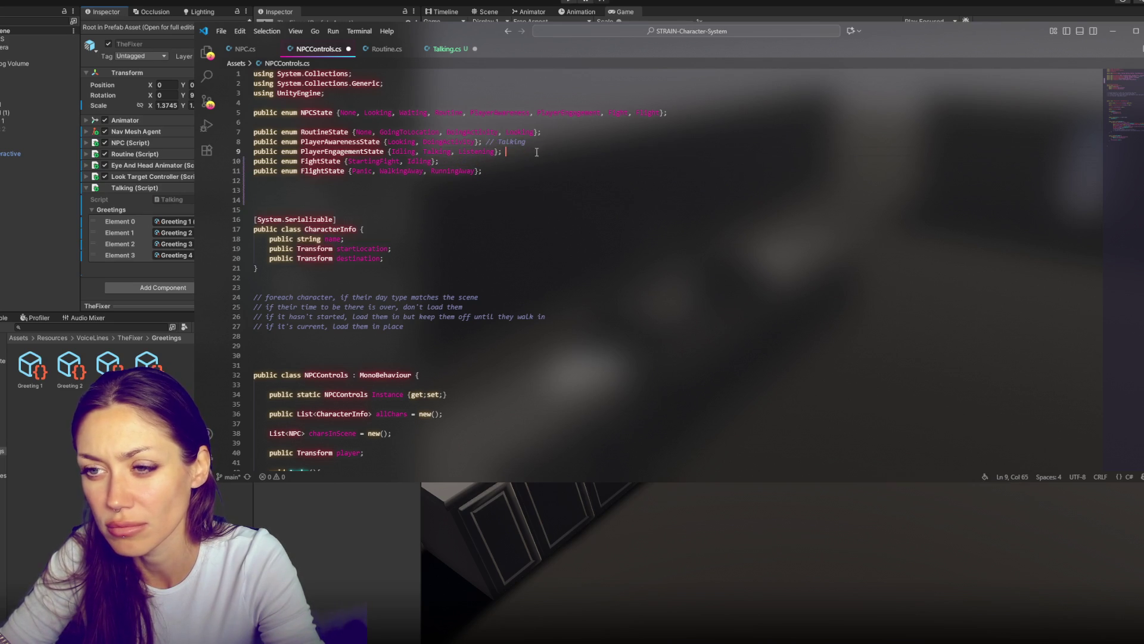
drag(481, 142, 527, 142)
key(BackSpace)
Declare 'public enum TalkingState {None, TalkingToSomeone, Listening};' below the state enums
click(542, 200)
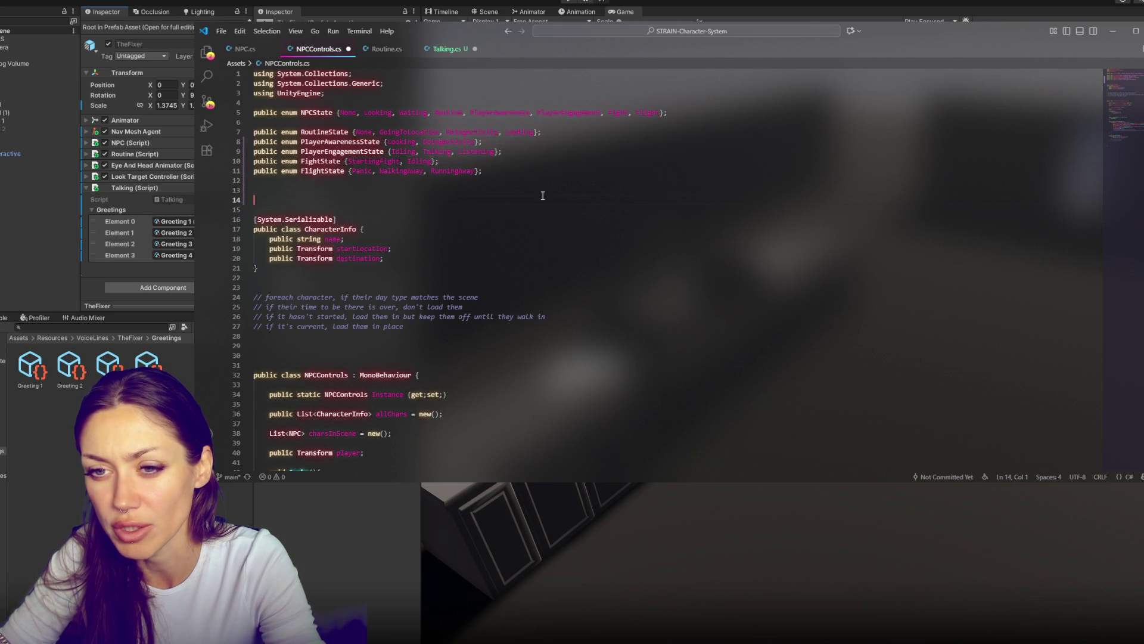
key(Return)
key(Up)
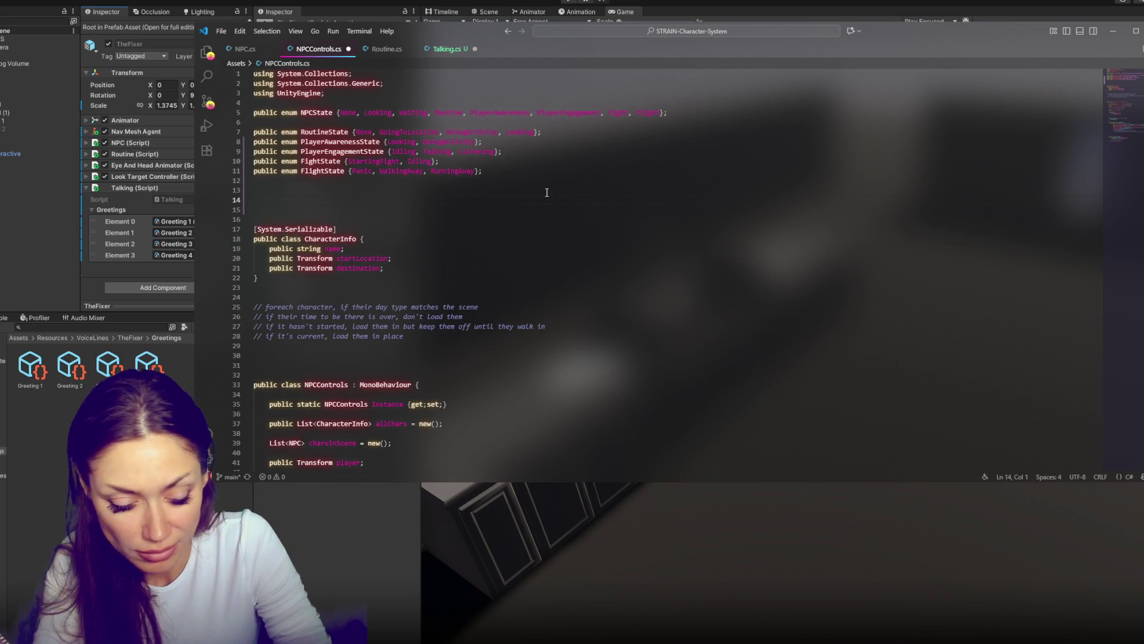
text(public enumTalki)
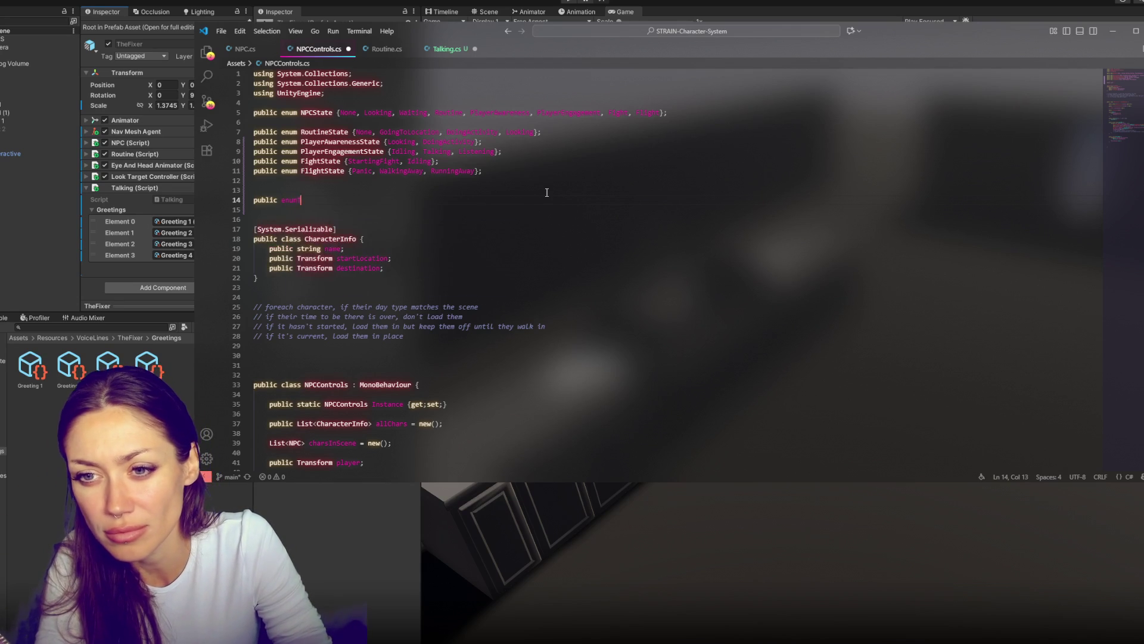
key(BackSpace)
key(BackSpace)
key(BackSpace)
text(TalkingSta)
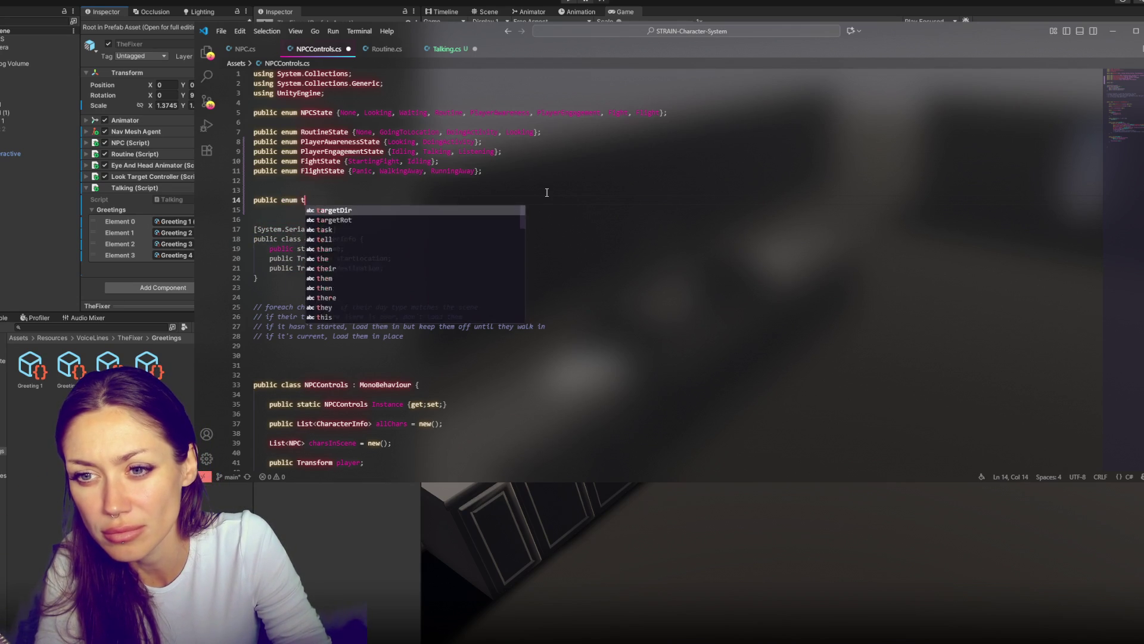
text(te )
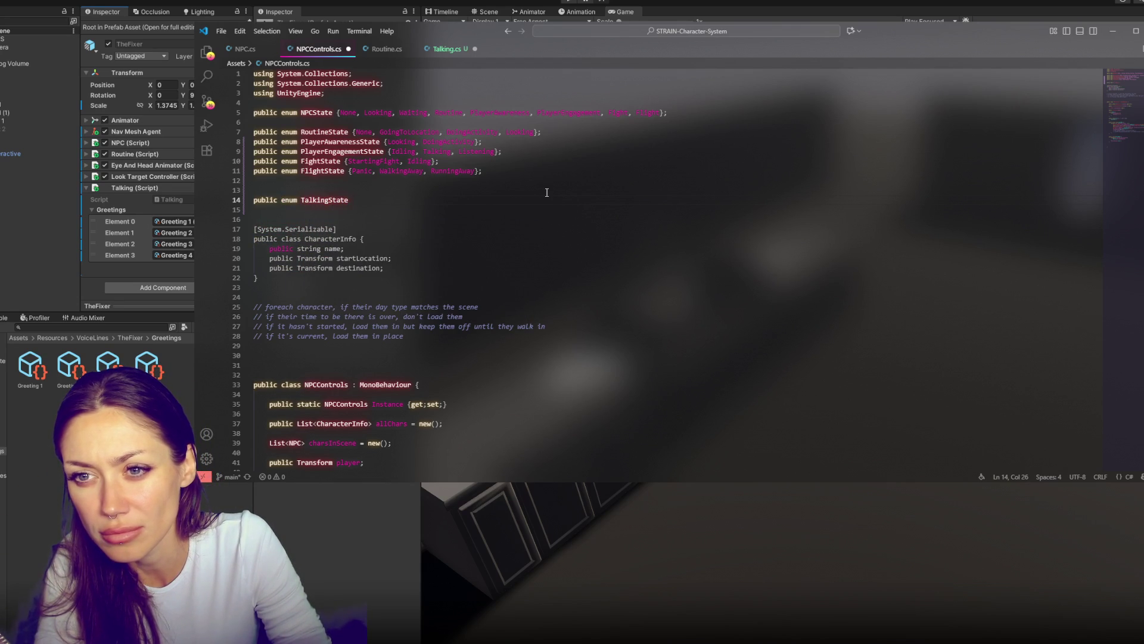
text( {None, Talking)
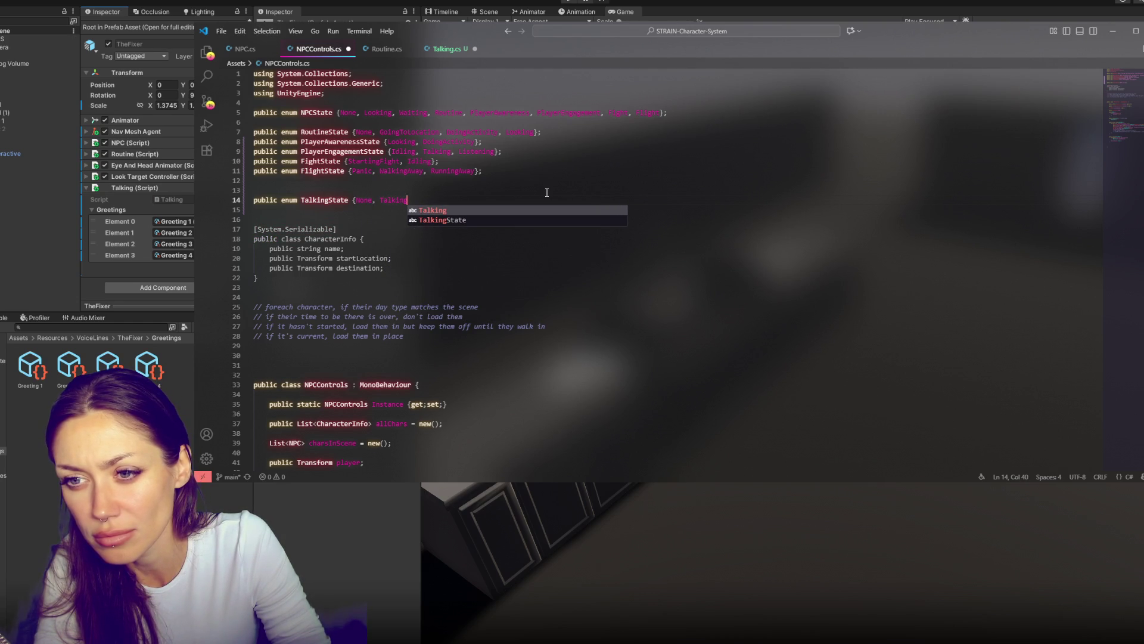
text(To)
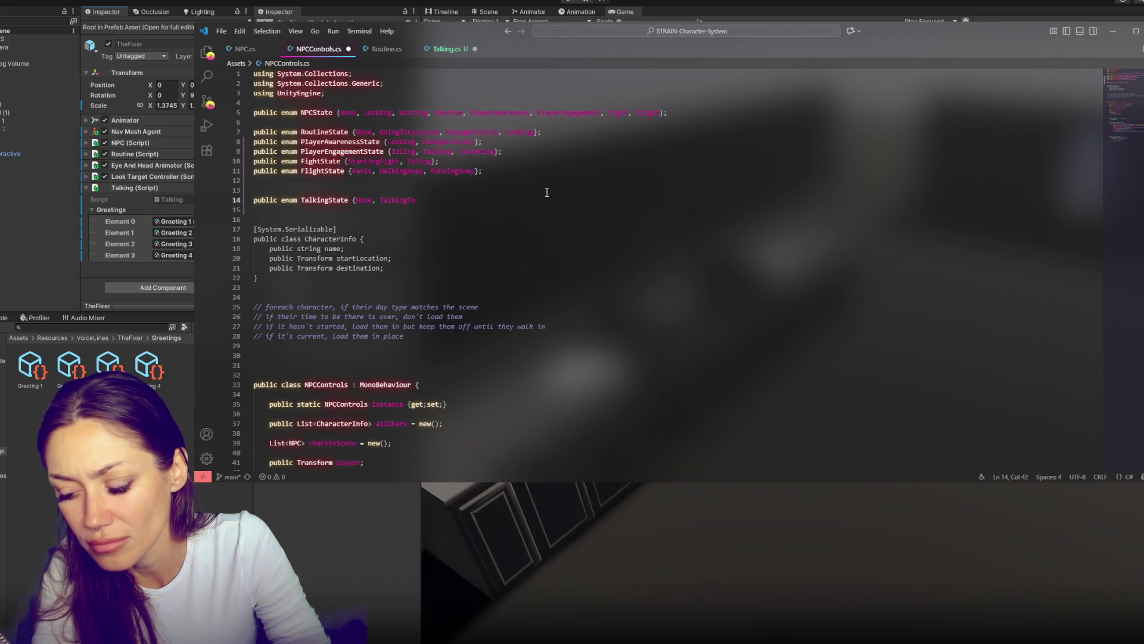
text(Someone, Listening)
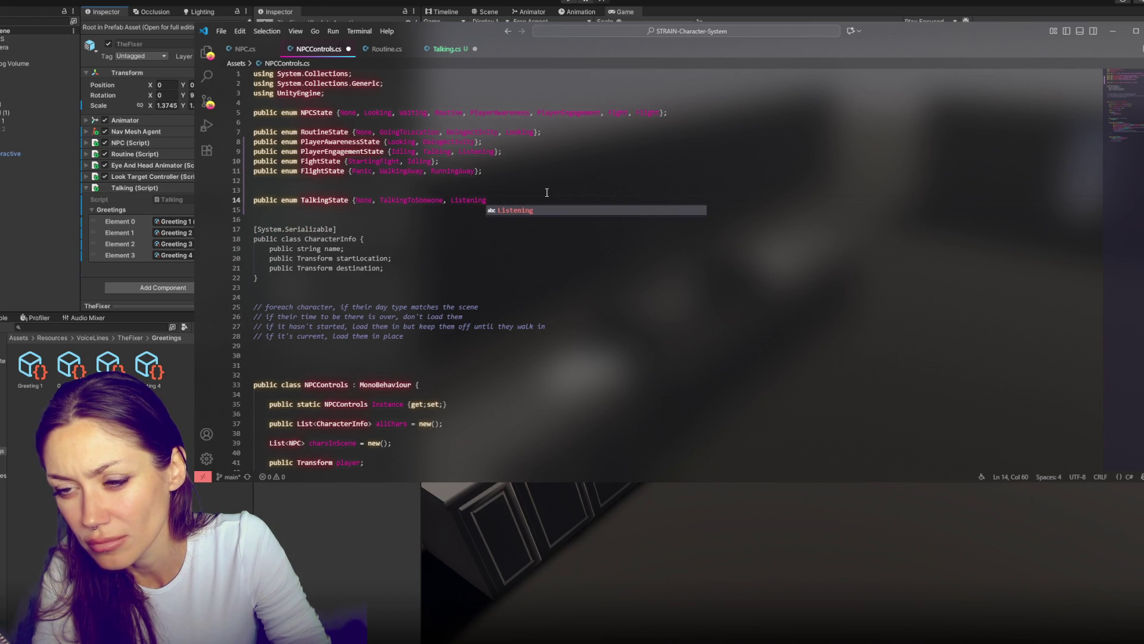
text(,)
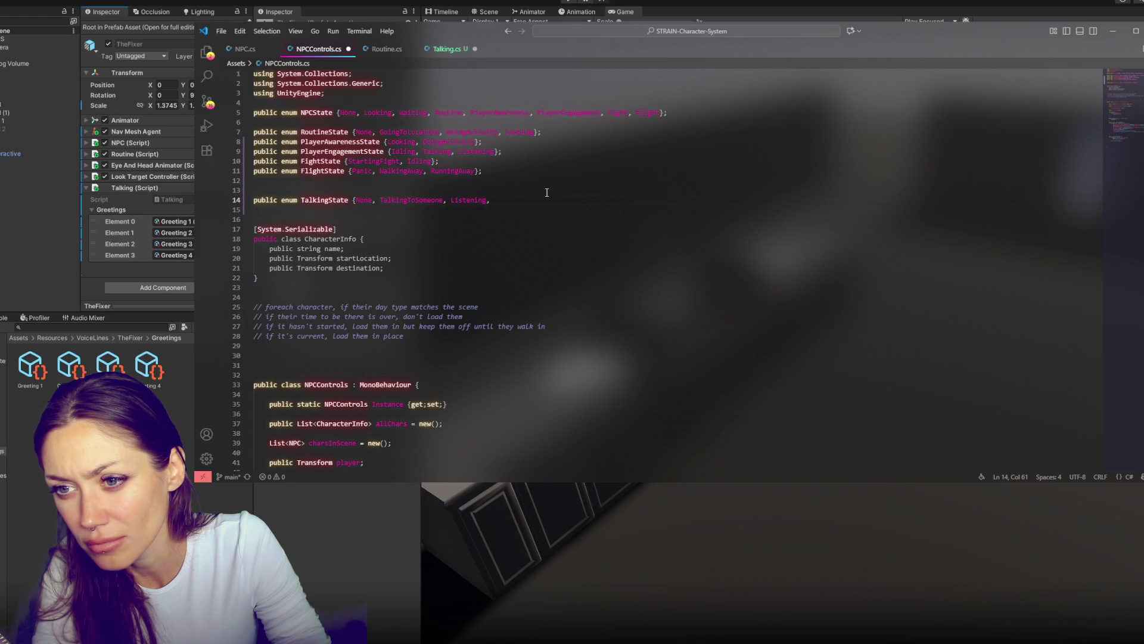
key(BackSpace)
text(};)
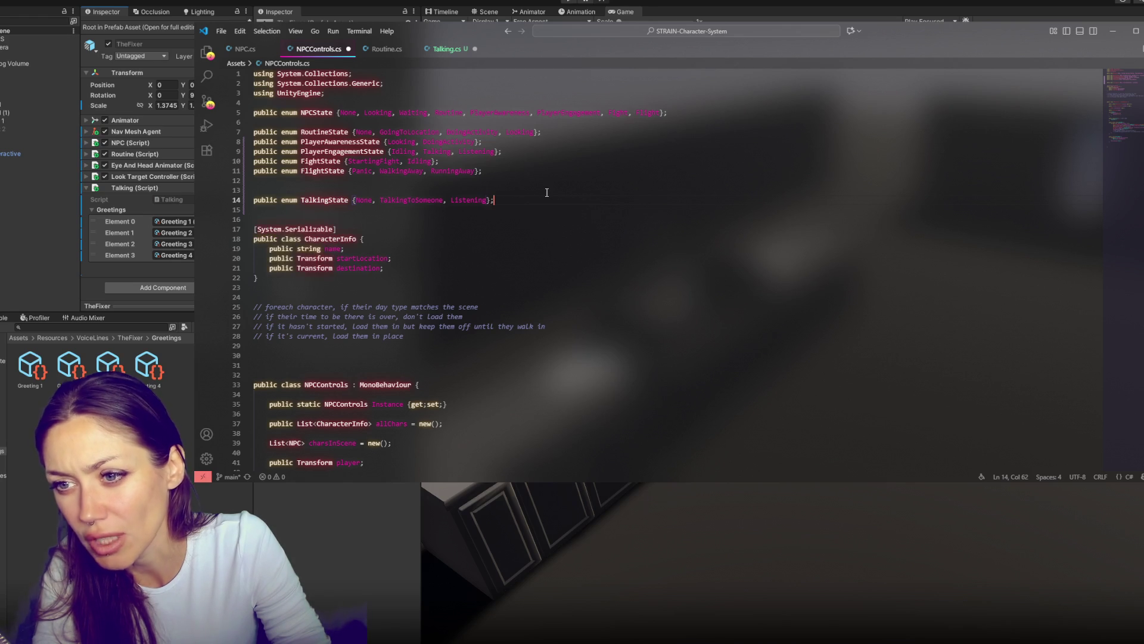